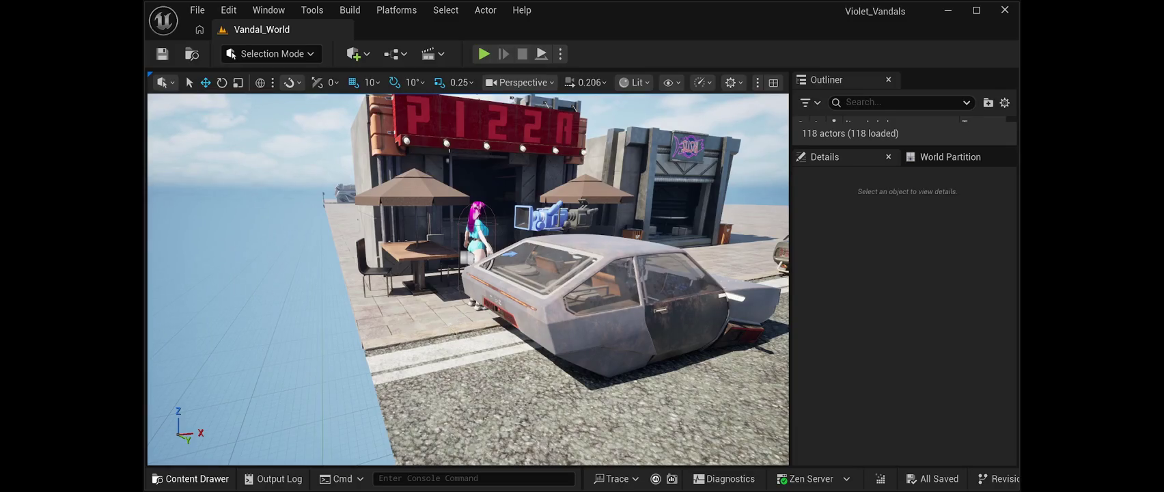
# - Browse the project's assets to the Torri_jiggle animation, then return to the level
pyautogui.click(192, 478)
pyautogui.click(564, 369)
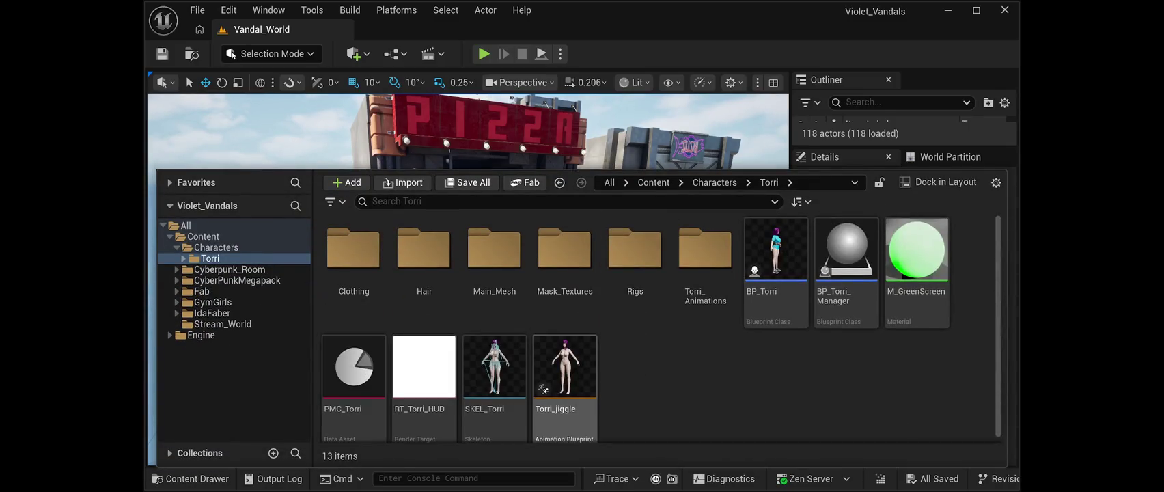
pyautogui.hotkey('ctrl', 'space')
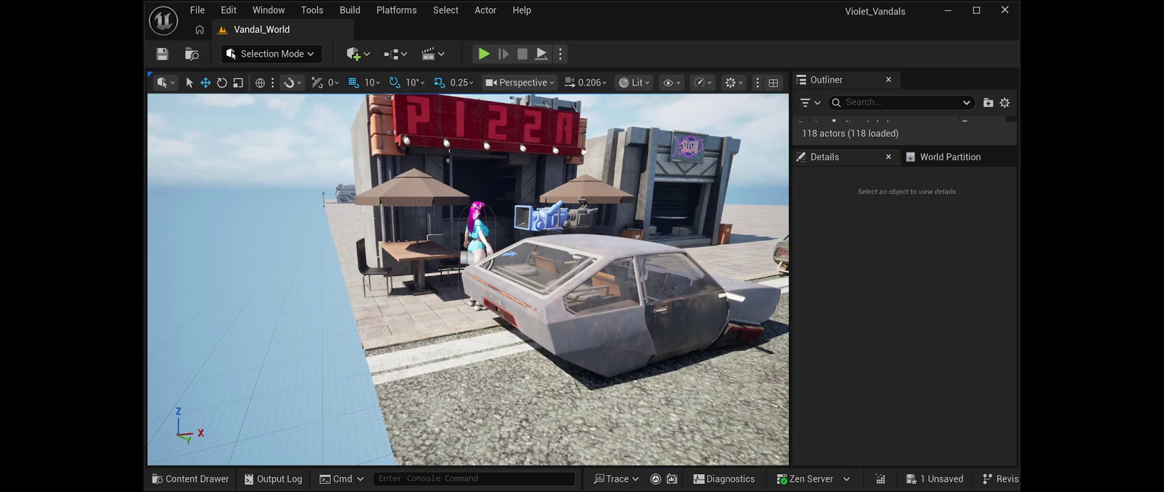
# - Save Vandal_World, fly toward the car and pizza shop, and start a play test
pyautogui.hotkey('ctrl', 's')
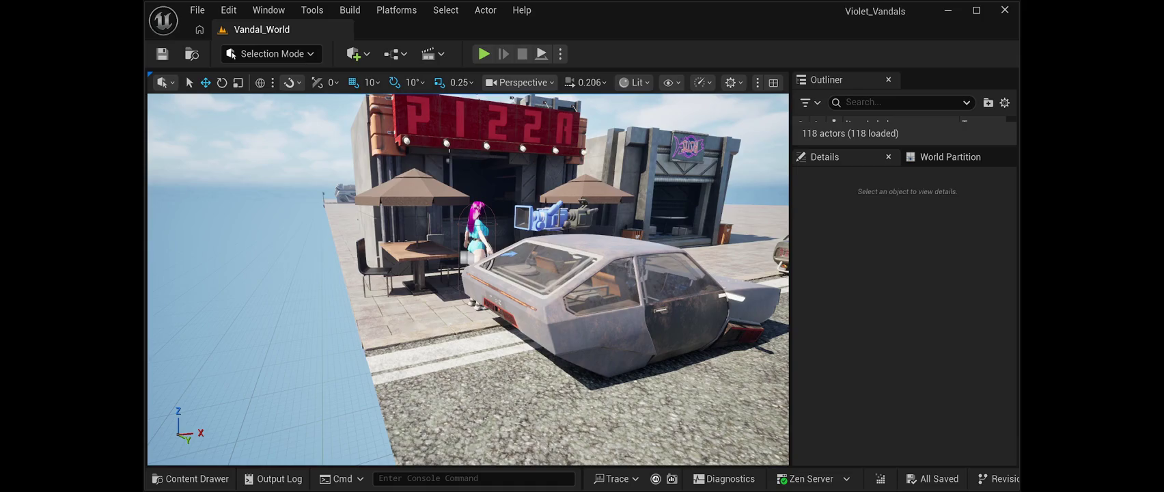
pyautogui.press('w')
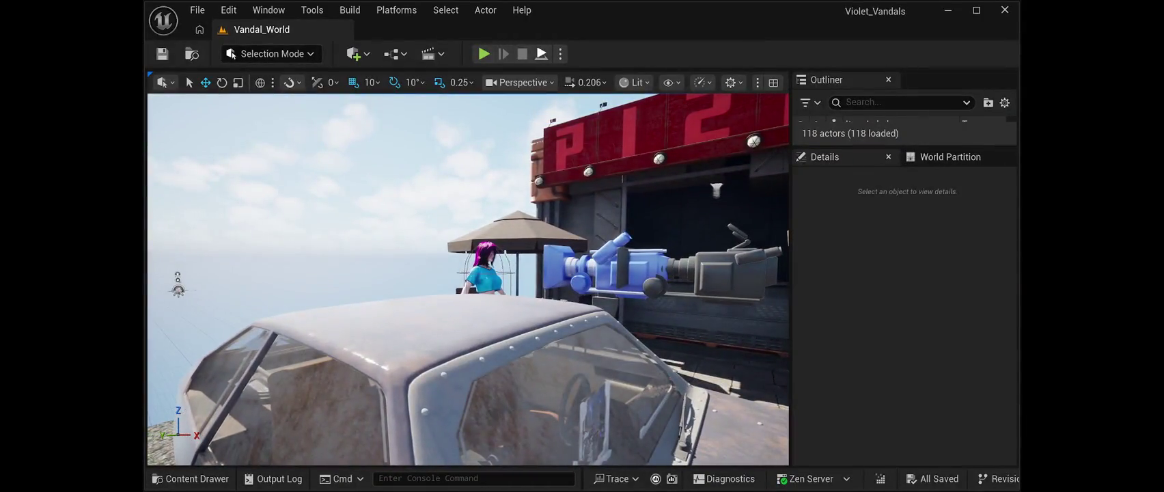
pyautogui.hotkey('alt', 'p')
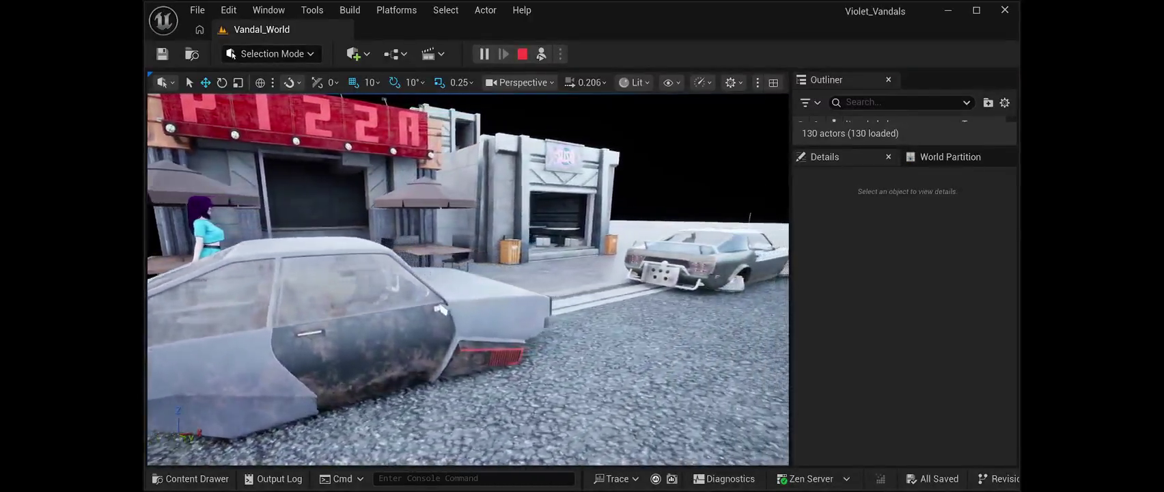
# - Stop the running play test of the street scene
pyautogui.press('Escape')
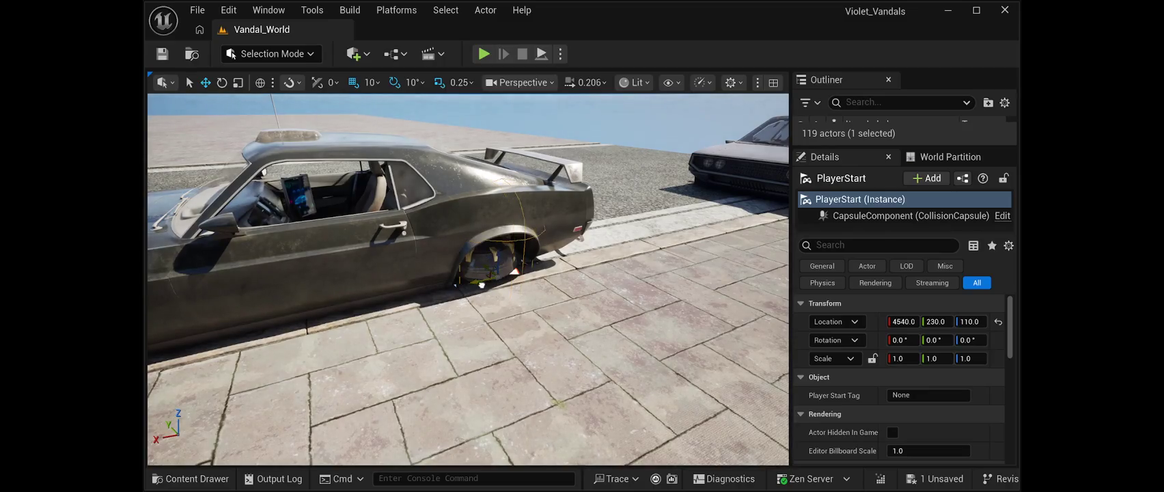
# - Drag the PlayerStart out onto the open road, deselect it, and play test from there
pyautogui.moveTo(565, 282)
pyautogui.mouseDown()
pyautogui.moveTo(639, 236)
pyautogui.moveTo(448, 161)
pyautogui.mouseUp()
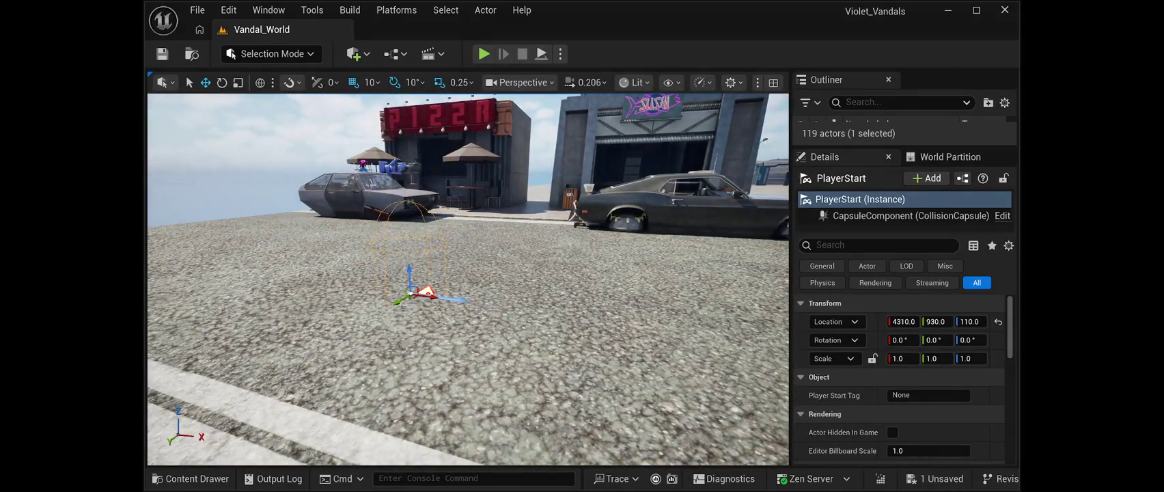
pyautogui.moveTo(410, 292); pyautogui.dragTo(254, 271)
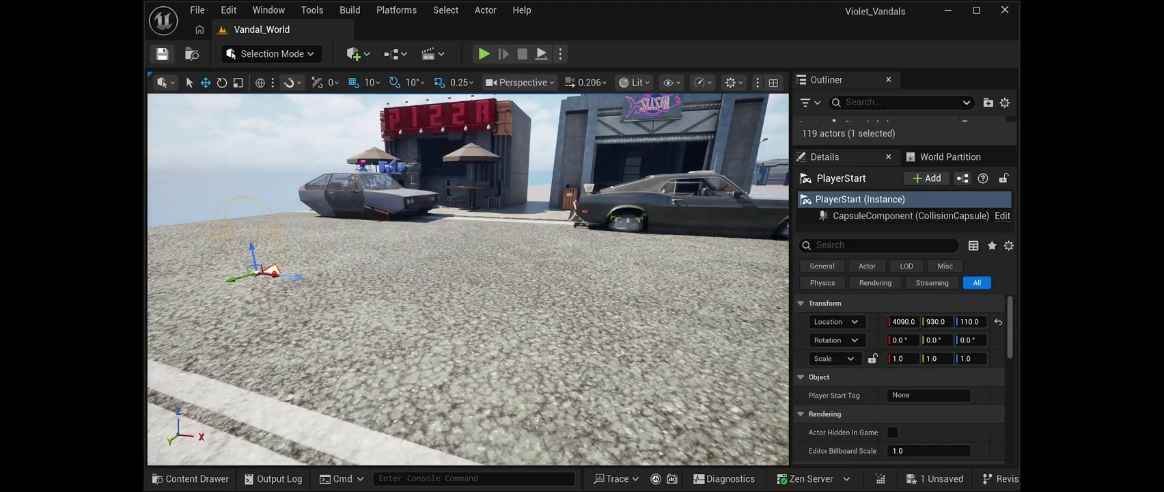
pyautogui.press('Escape')
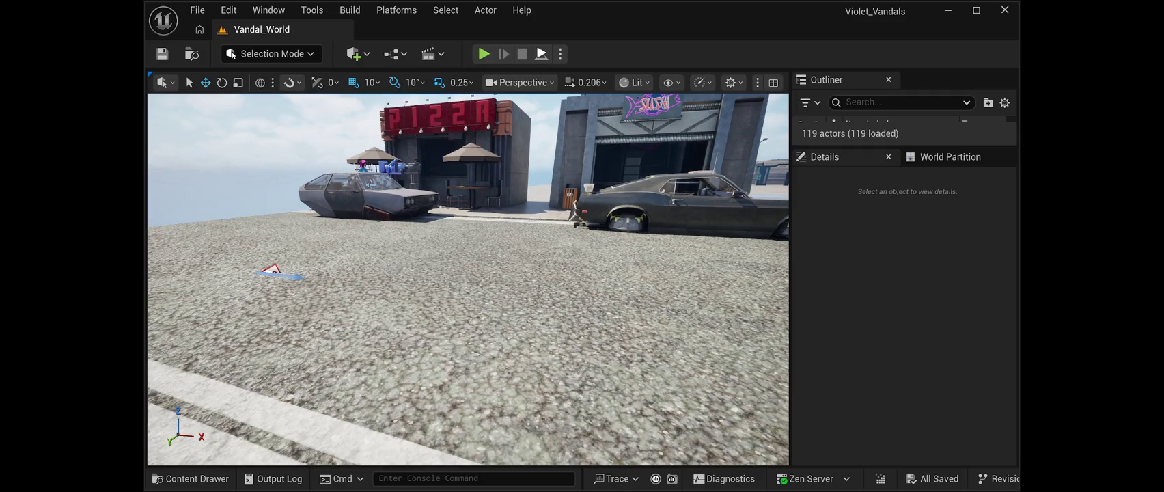
pyautogui.click(483, 53)
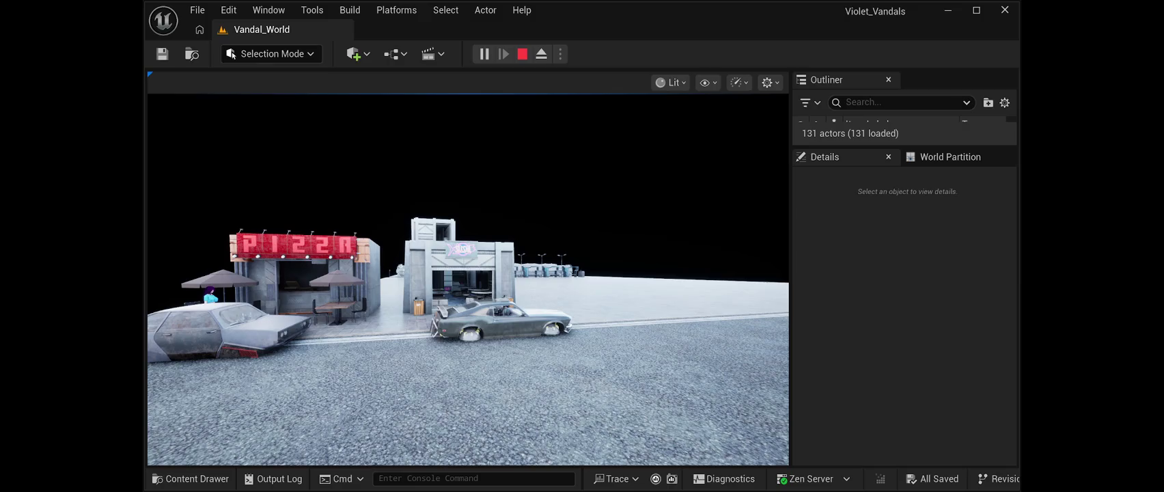
# - Stop the play test to get back to the editor viewport
pyautogui.press('Escape')
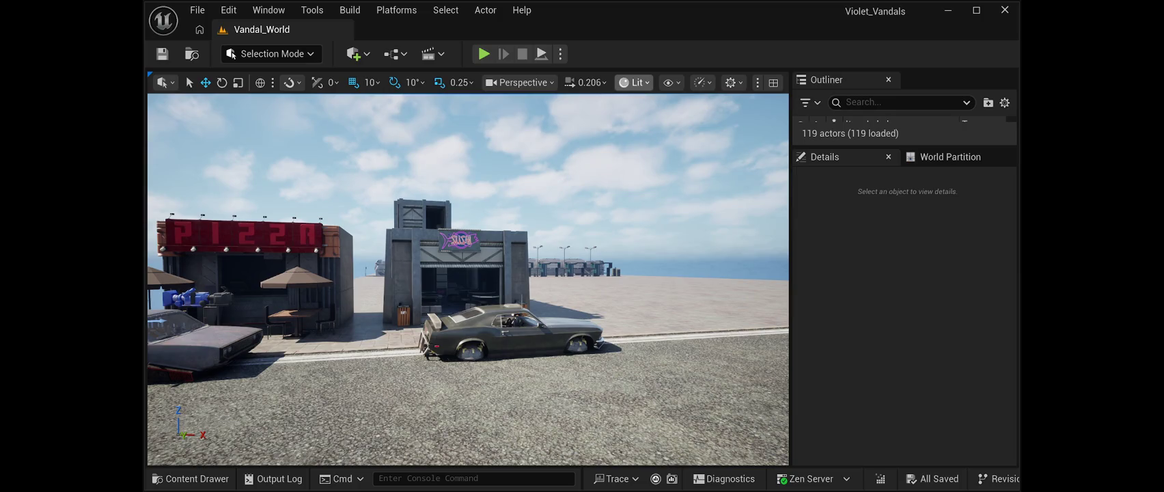
pyautogui.hotkey('alt', '3')
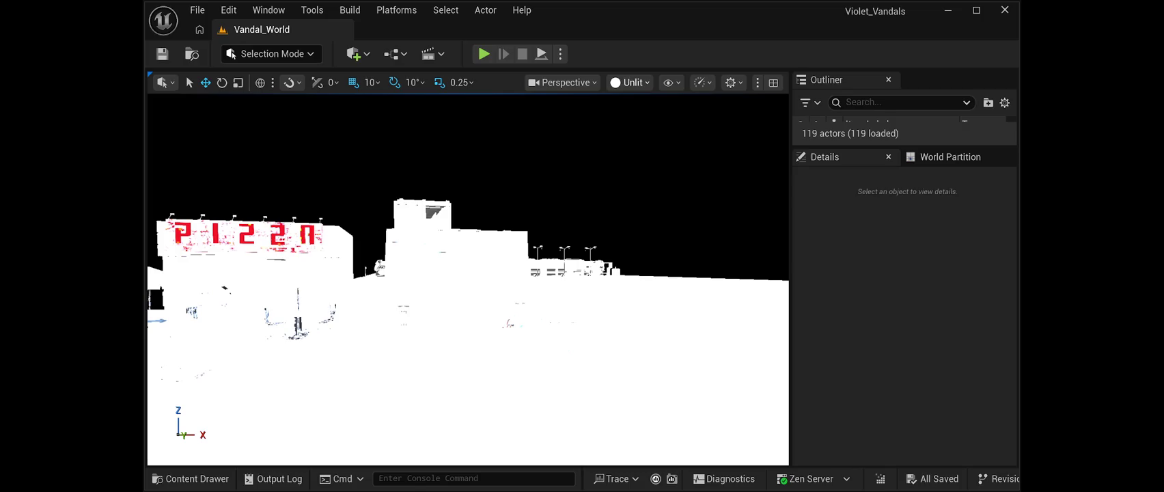
pyautogui.hotkey('alt', '6')
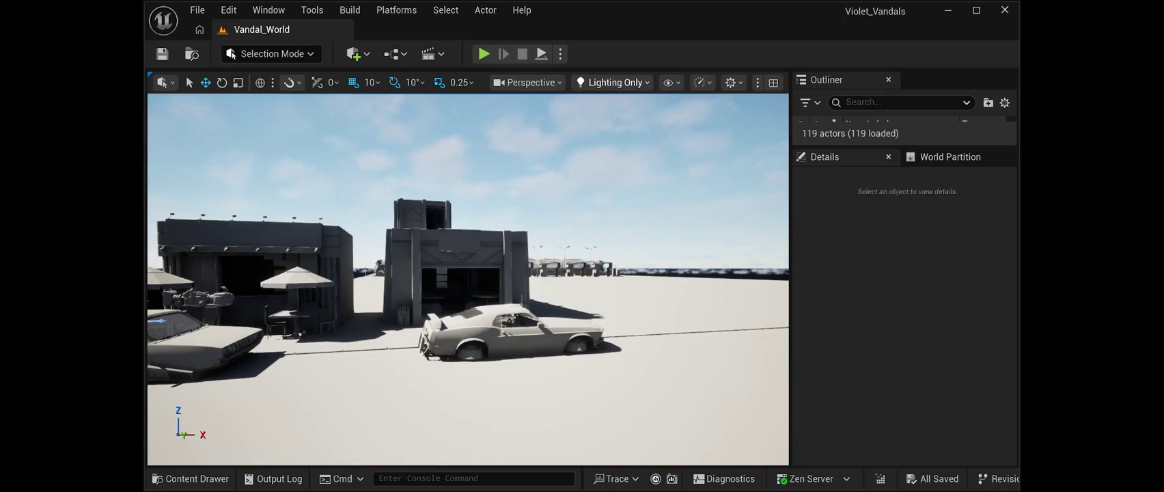
pyautogui.hotkey('alt', '5')
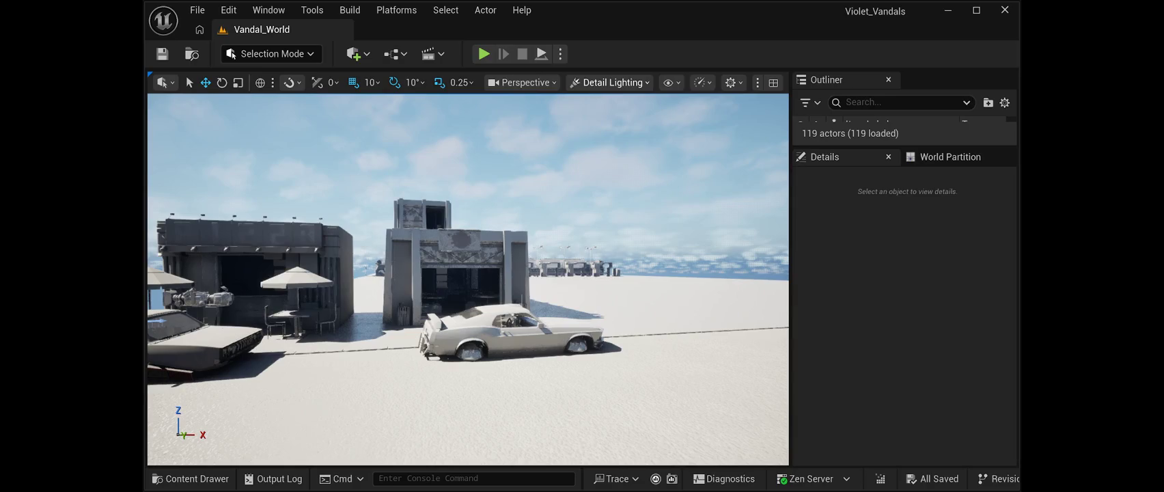
pyautogui.press('w')
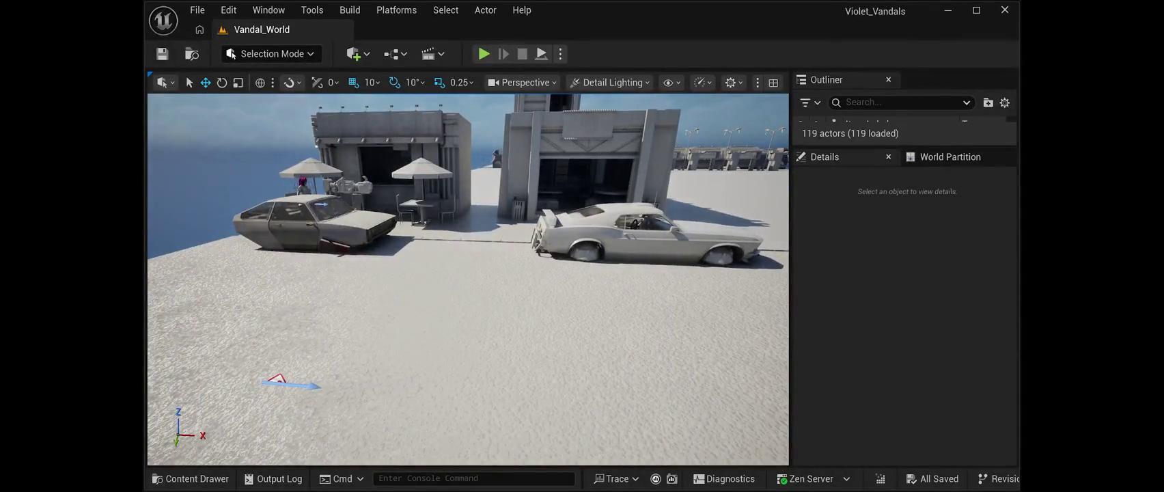
pyautogui.press('w')
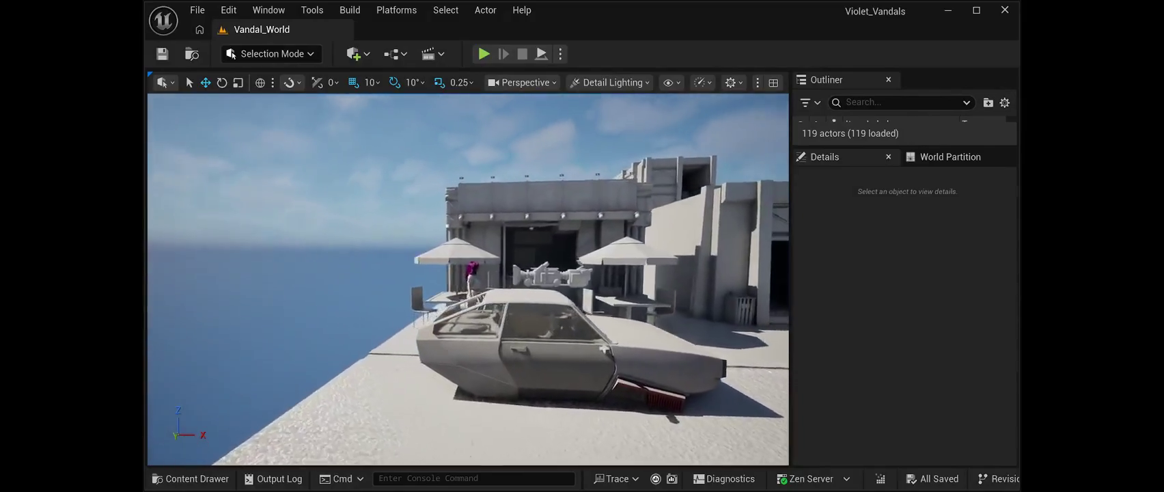
pyautogui.press('w')
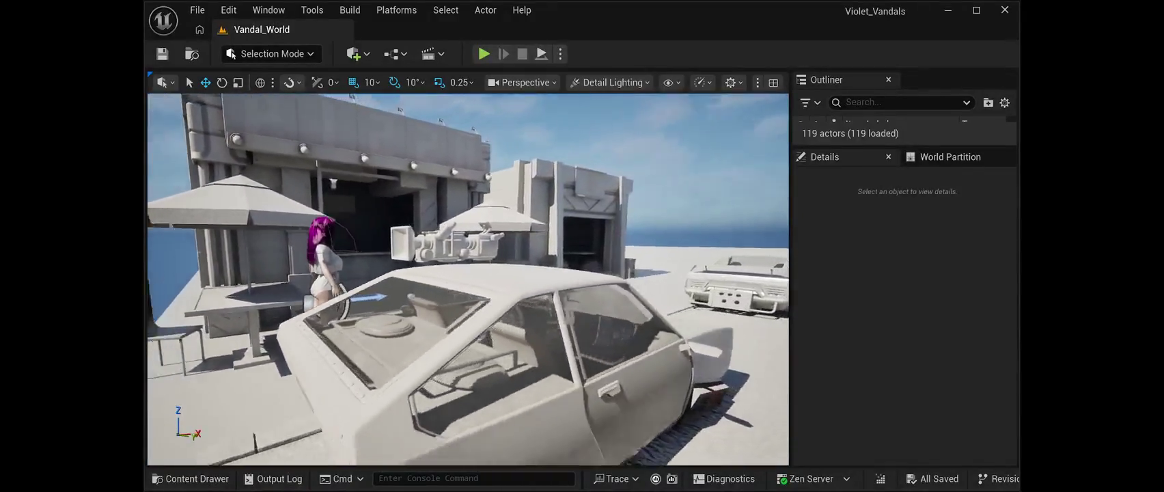
pyautogui.press('s')
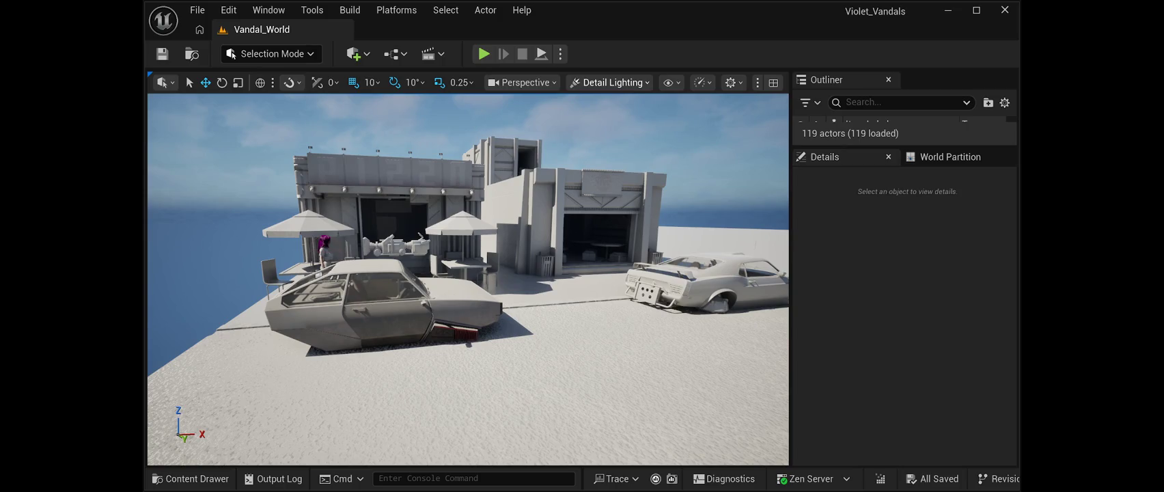
pyautogui.hotkey('alt', '4')
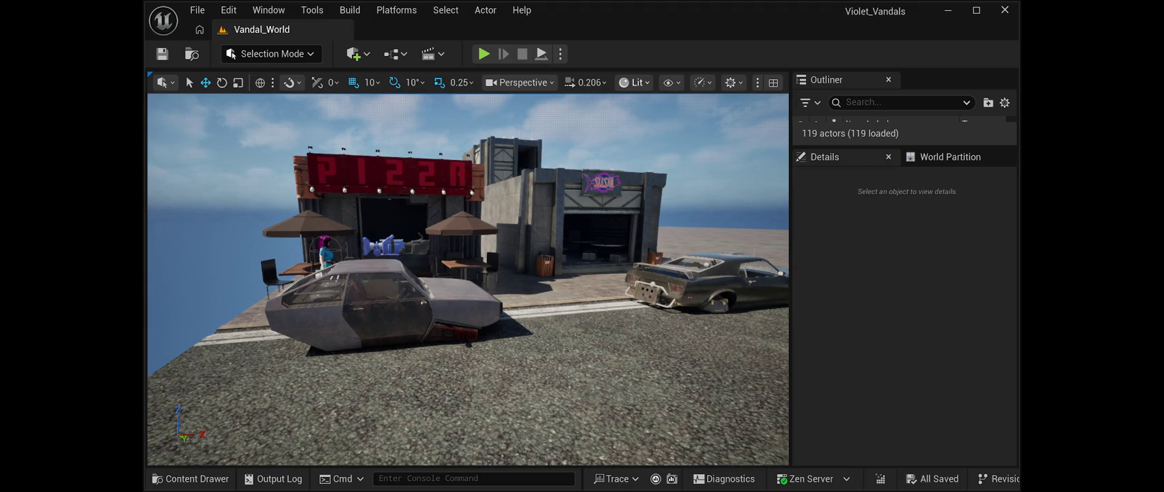
# - Select the SM_Road_M03 road piece under the grey car to show its details
pyautogui.click(382, 389)
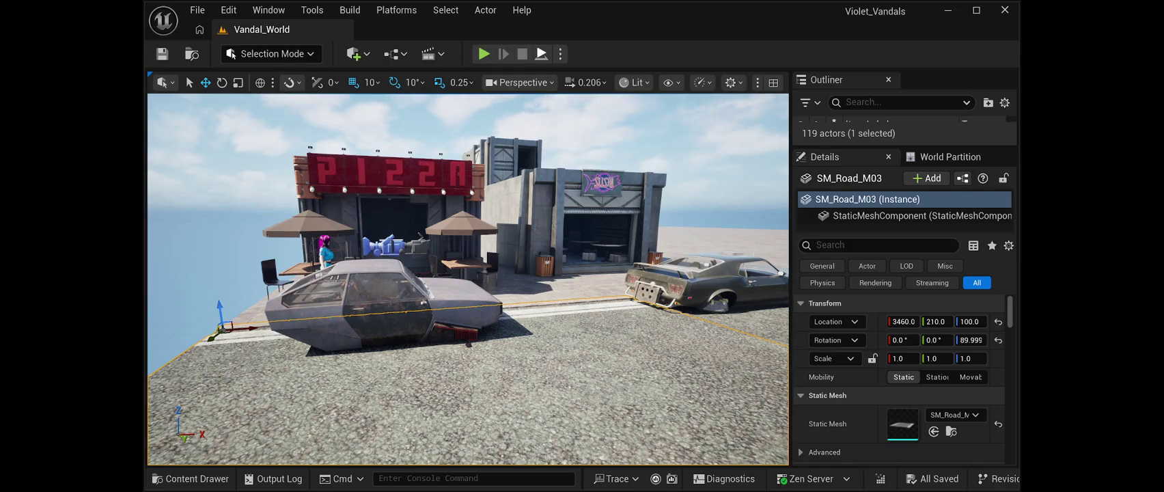
# - Stop the running simulation and play test, then fly toward the sushi shop
pyautogui.hotkey('alt', 's')
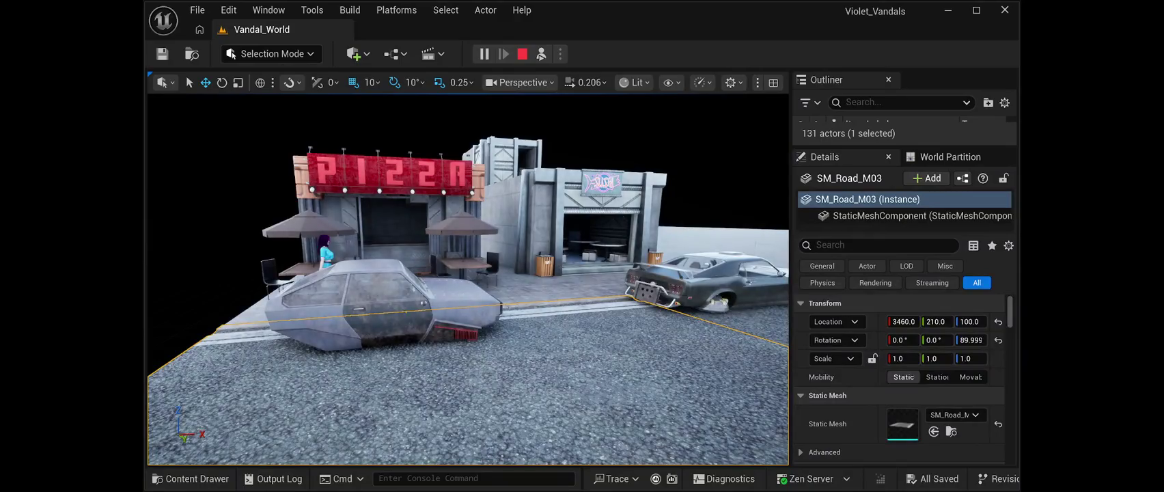
pyautogui.press('Escape')
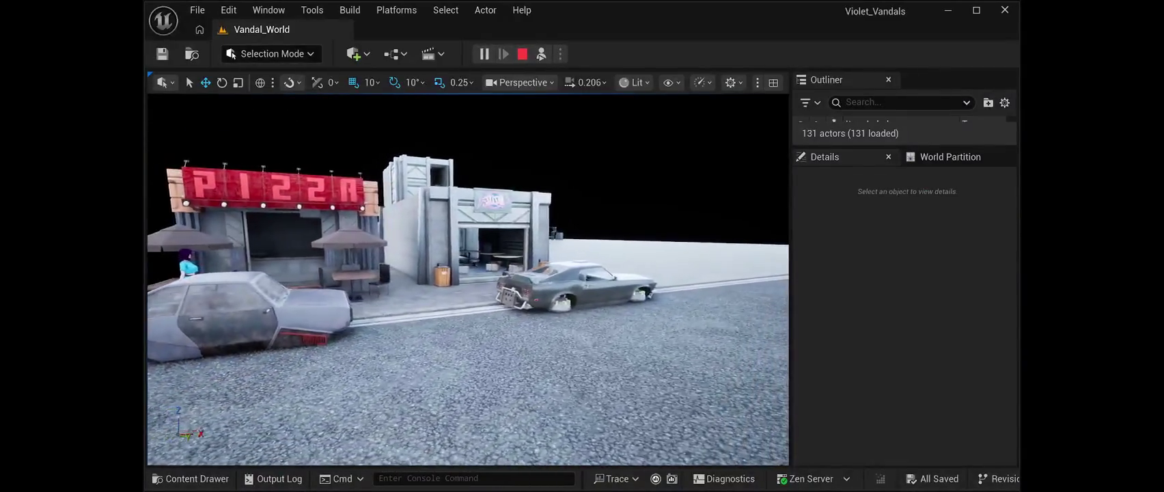
pyautogui.press('Escape')
pyautogui.press('w')
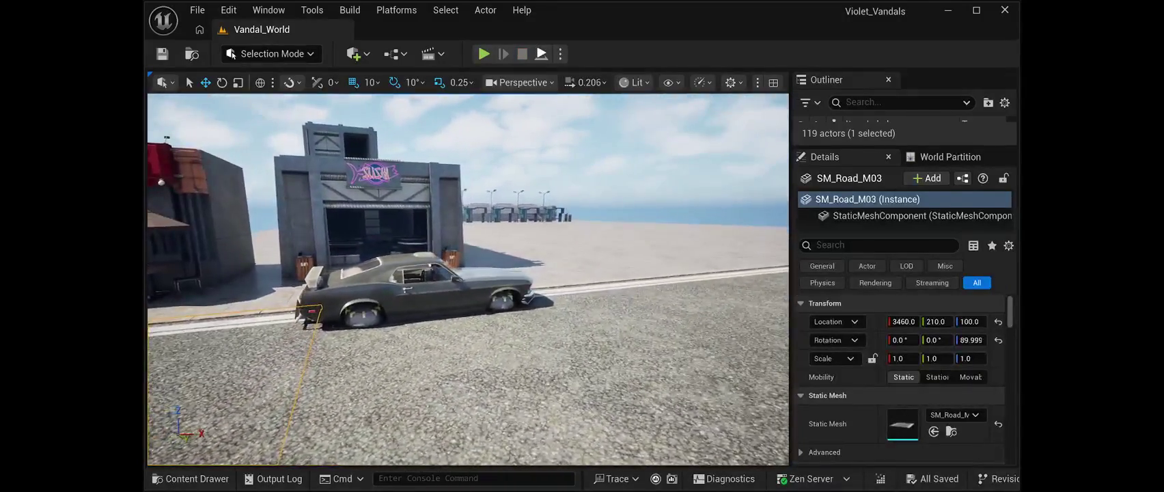
# - Briefly simulate the night scene, move toward the pizza shop, and start a play test
pyautogui.hotkey('alt', 's')
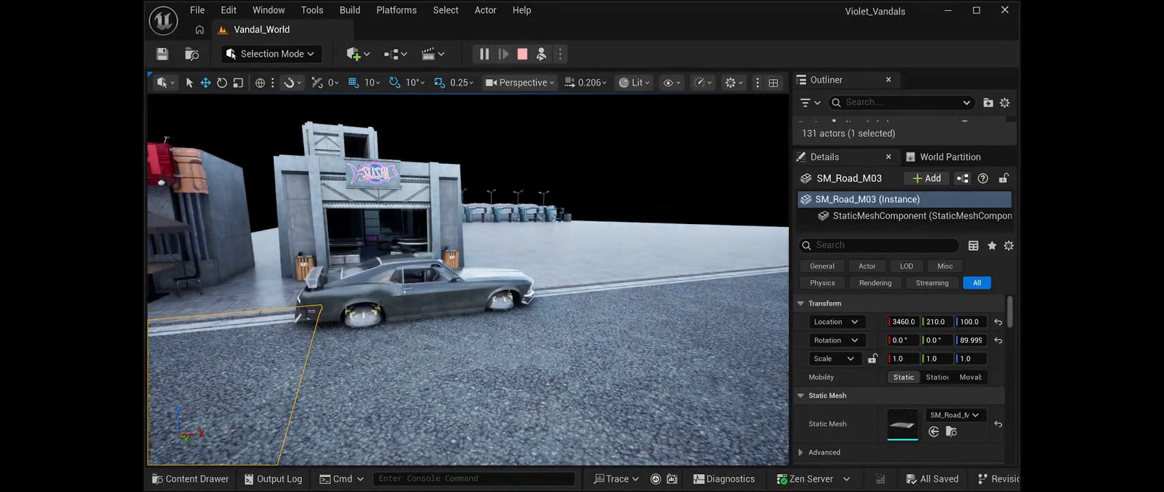
pyautogui.press('Escape')
pyautogui.press('a')
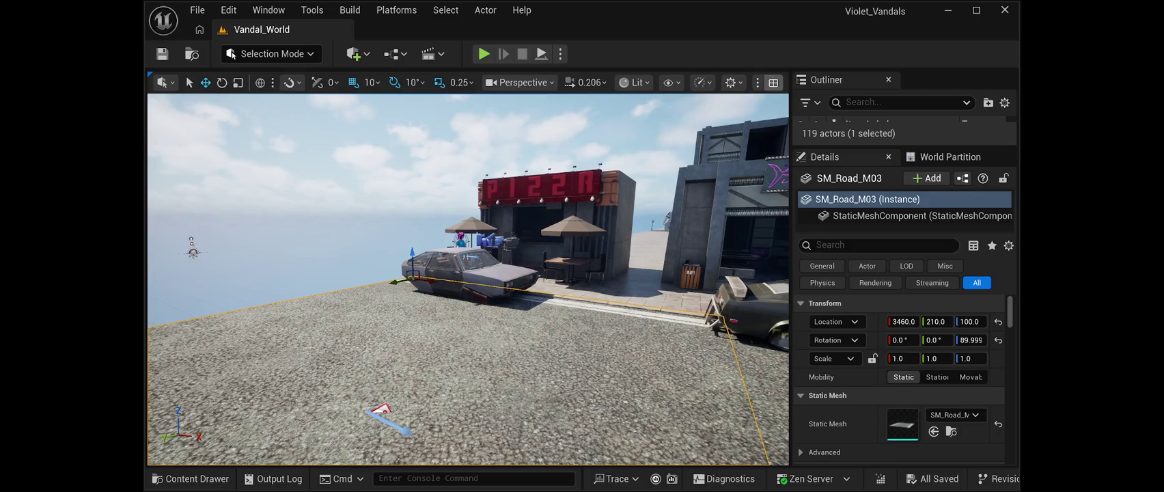
pyautogui.hotkey('alt', 'p')
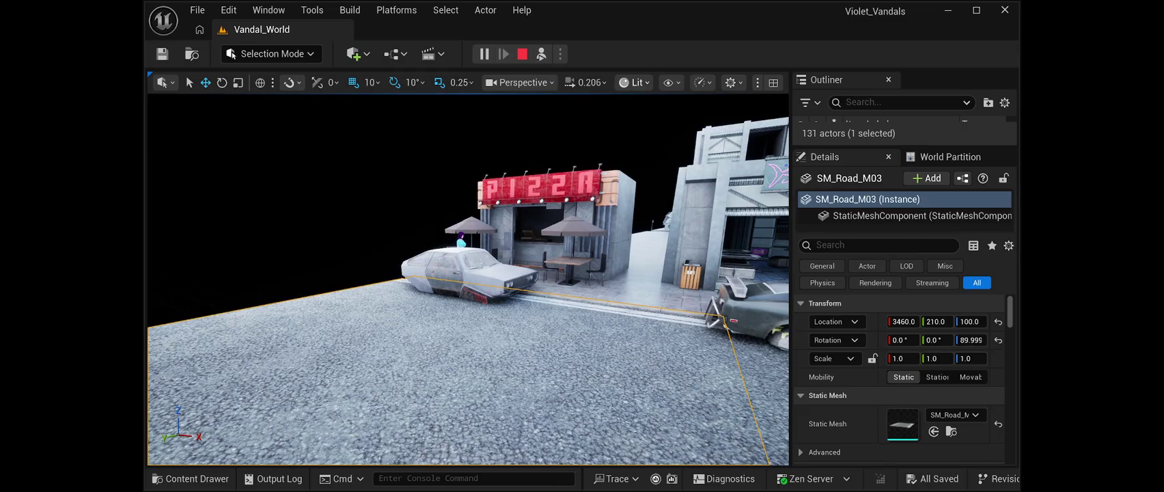
# - Cycle through Detail Lighting, Lighting Only and Reflections view modes, then stop the play test
pyautogui.hotkey('alt', '5')
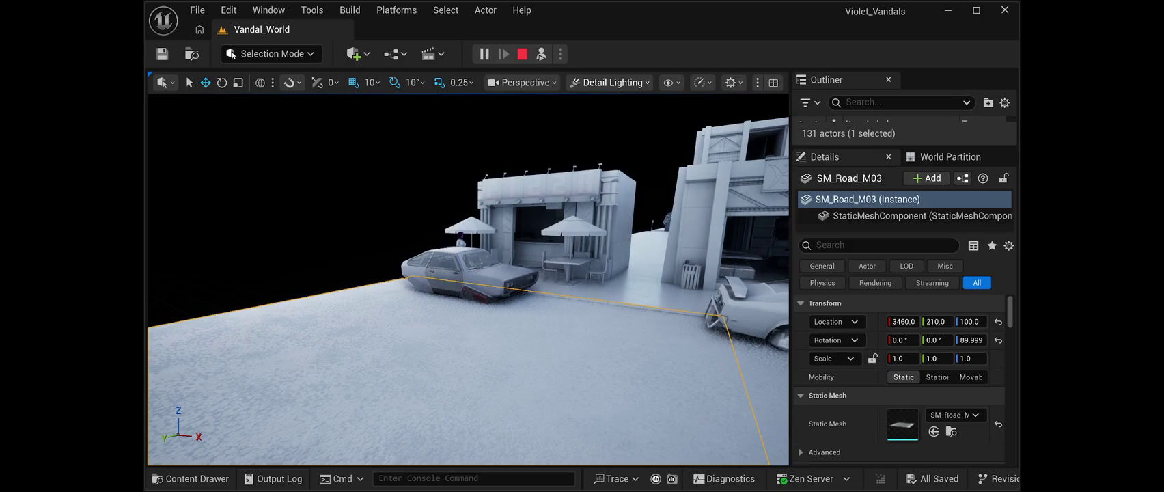
pyautogui.hotkey('alt', '6')
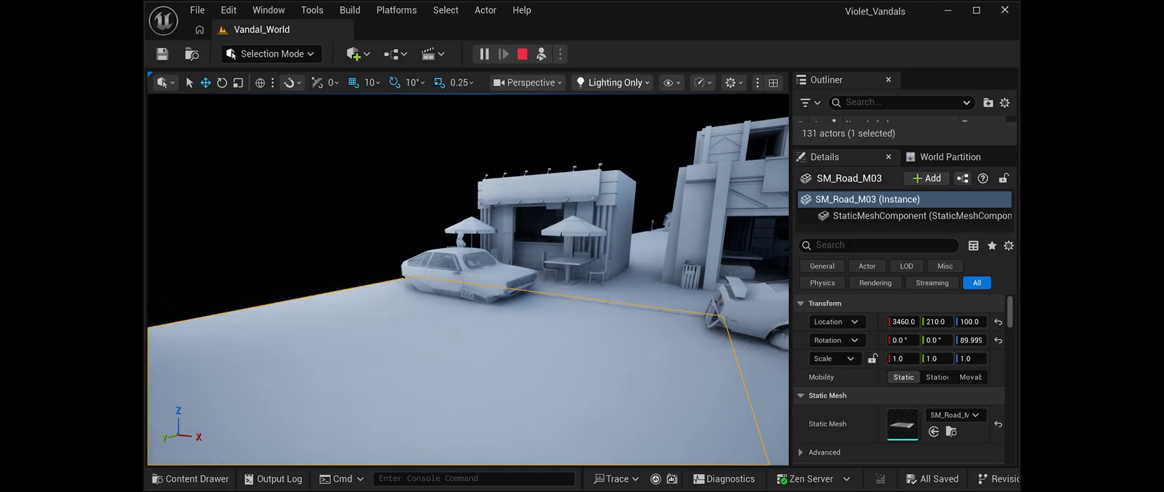
pyautogui.hotkey('alt', '9')
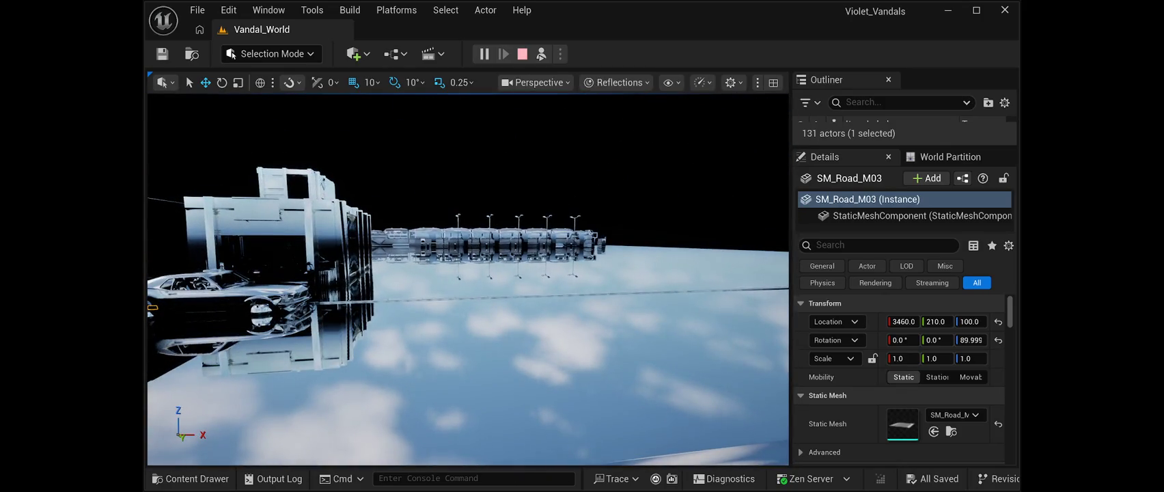
pyautogui.press('Escape')
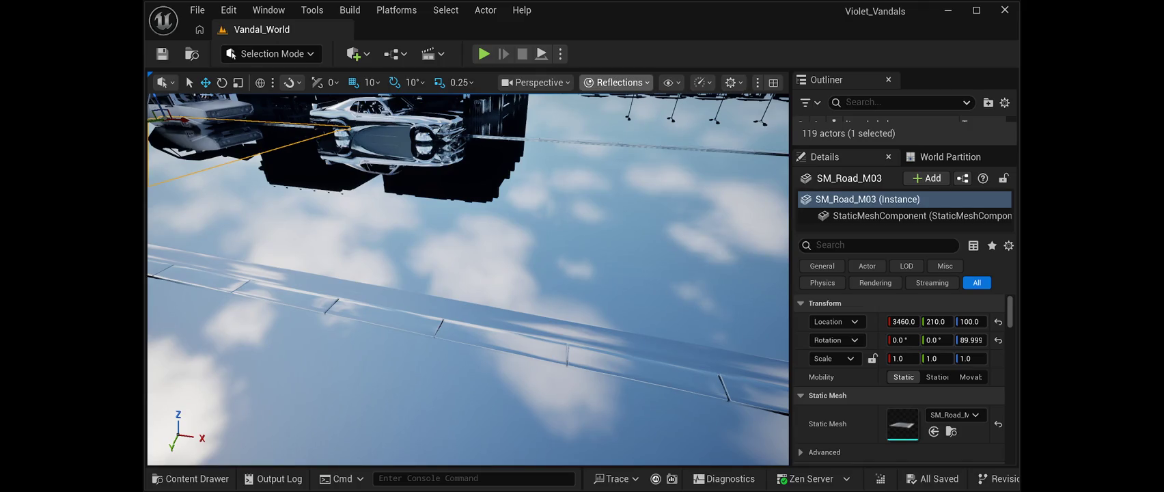
# - Switch the viewport back to Lit, check the Build menu, and start a new play test
pyautogui.hotkey('alt', '4')
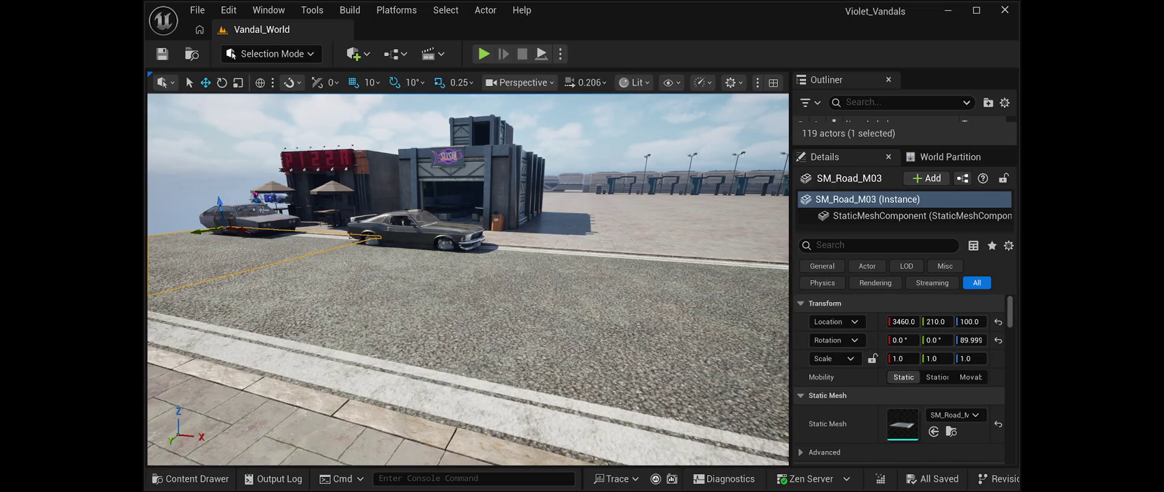
pyautogui.click(350, 10)
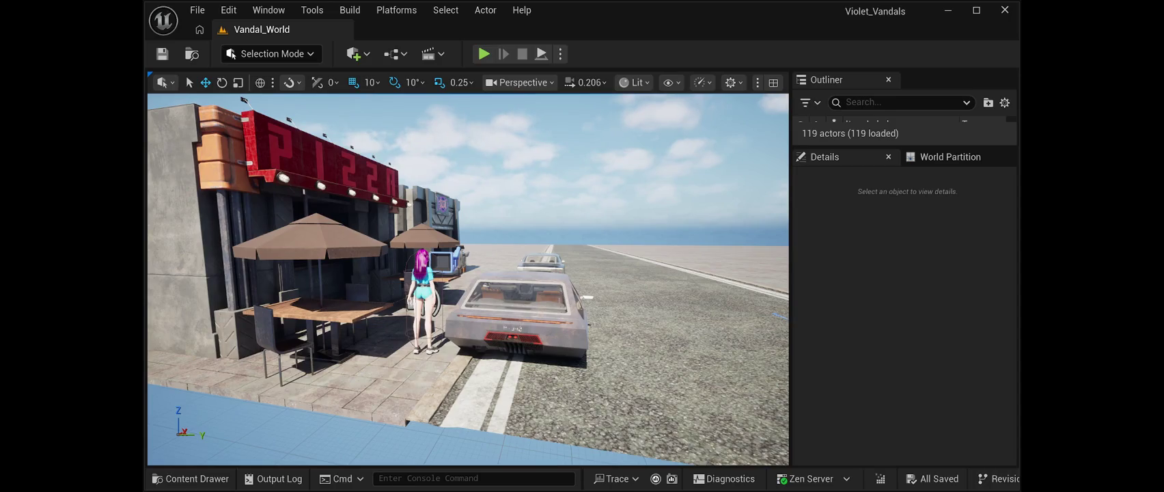
pyautogui.click(483, 54)
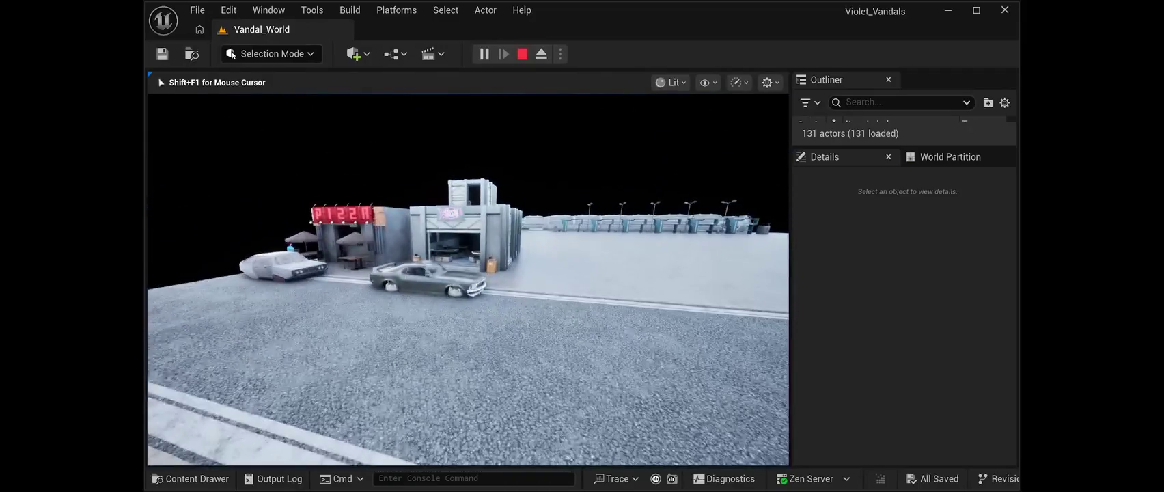
pyautogui.press('Escape')
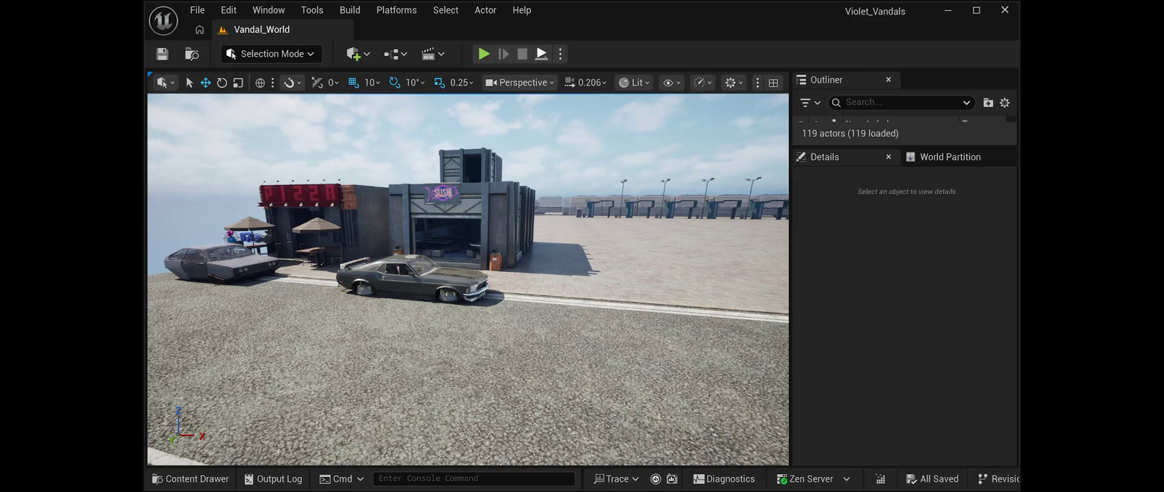
pyautogui.click(484, 54)
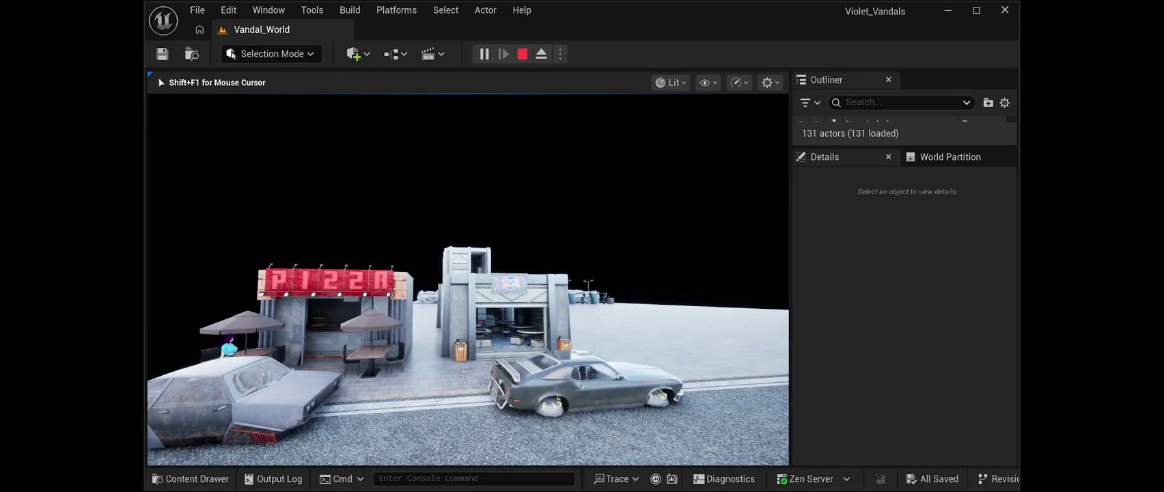
pyautogui.press('Escape')
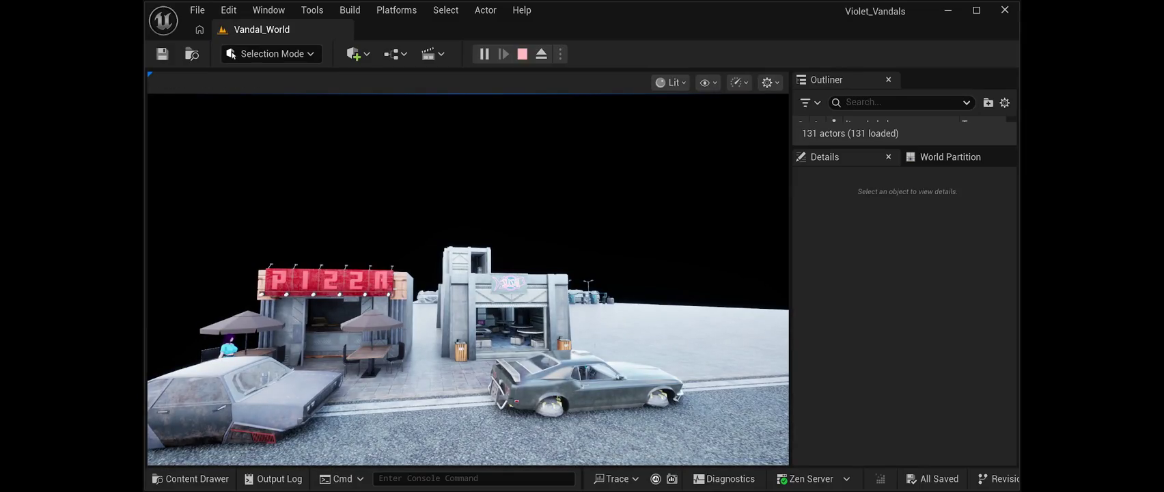
pyautogui.moveTo(468, 280)
pyautogui.mouseDown()
pyautogui.moveTo(499, 205)
pyautogui.moveTo(451, 301)
pyautogui.moveTo(478, 280)
pyautogui.moveTo(509, 280)
pyautogui.moveTo(509, 267)
pyautogui.moveTo(430, 279)
pyautogui.mouseUp()
pyautogui.hotkey('alt', 'p')
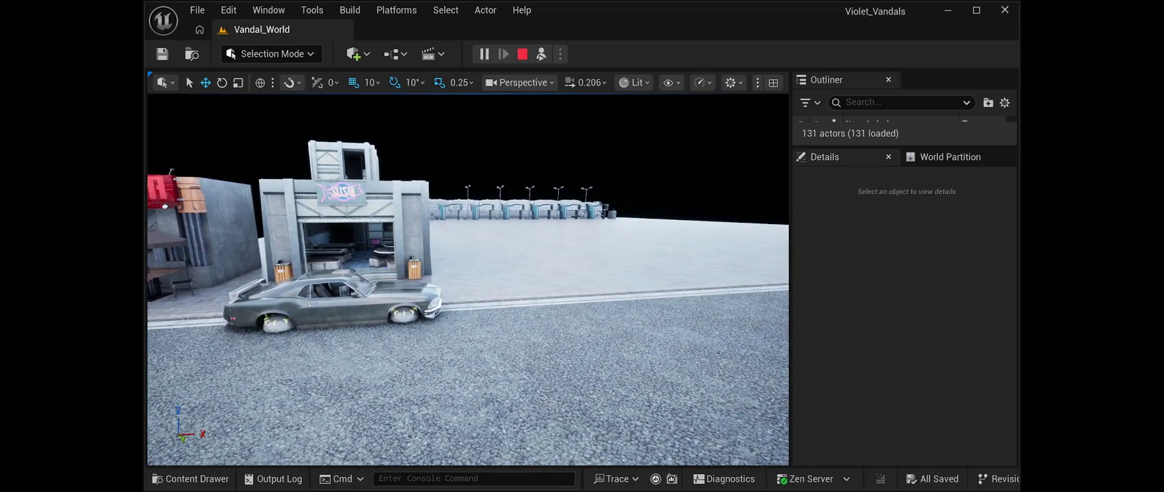
pyautogui.press('Escape')
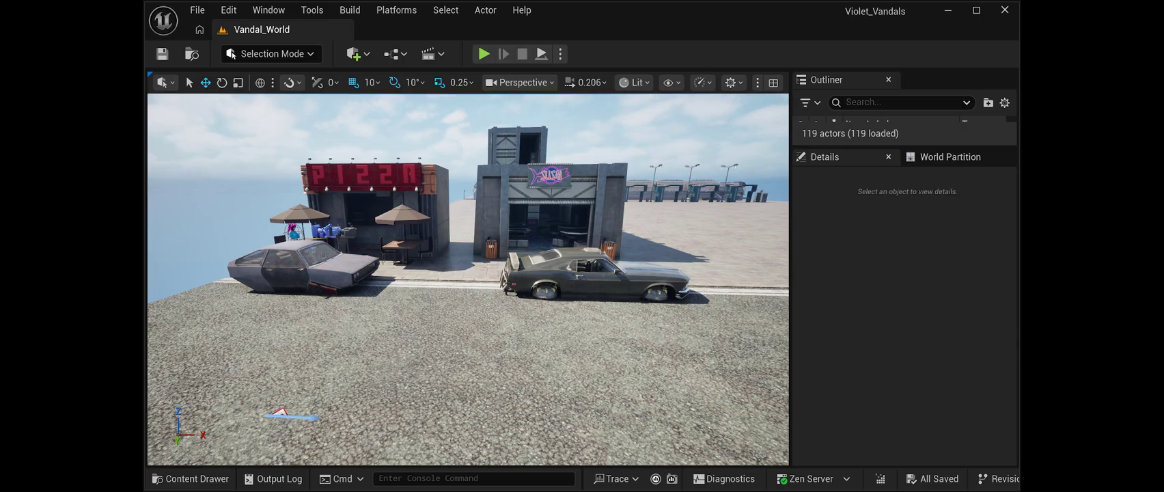
# - Enlarge the Outliner and select the SunSky actor
pyautogui.moveTo(902, 146); pyautogui.dragTo(902, 462)
pyautogui.scroll(-3, 902, 331)
pyautogui.scroll(3, 902, 294)
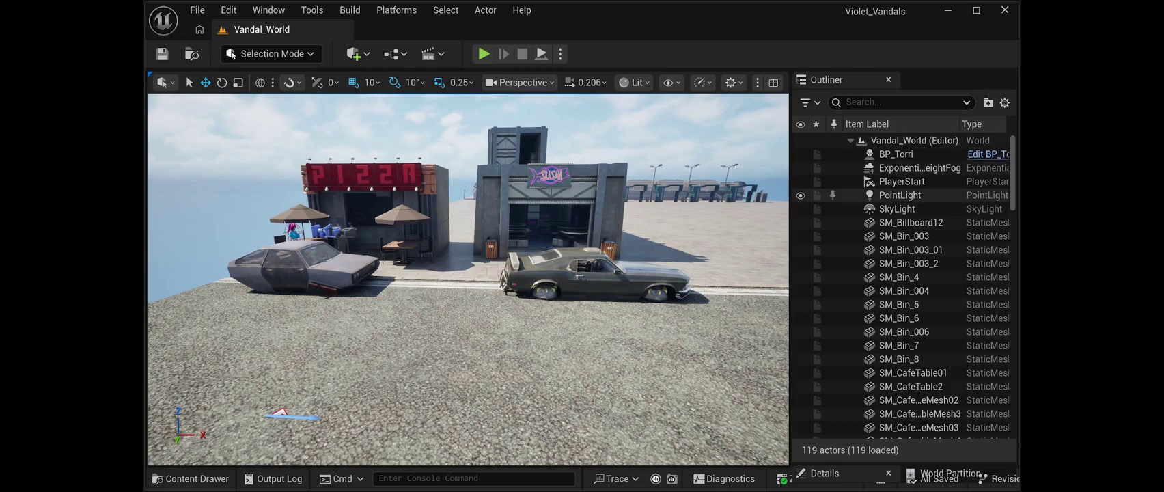
pyautogui.scroll(-10, 901, 297)
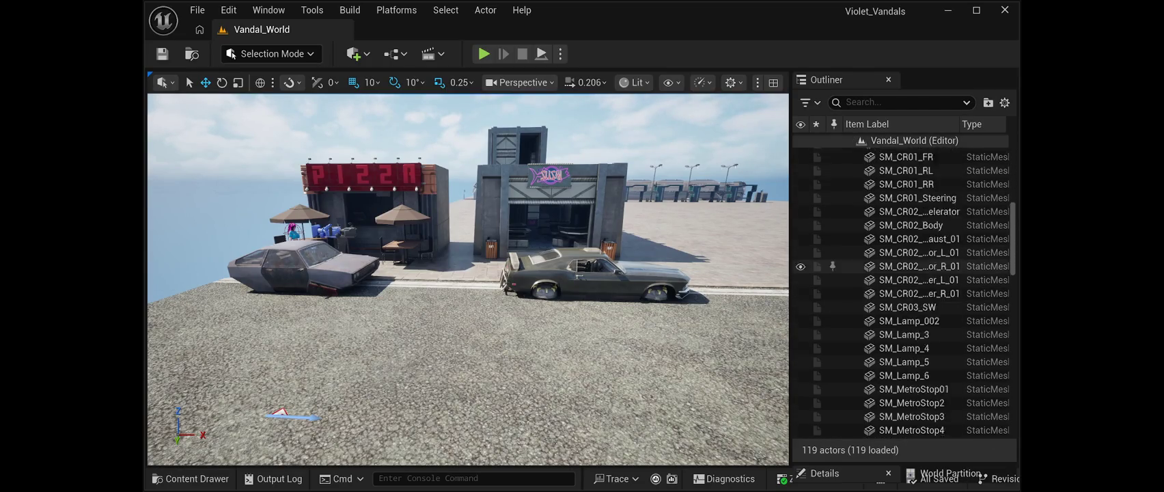
pyautogui.scroll(-15, 901, 297)
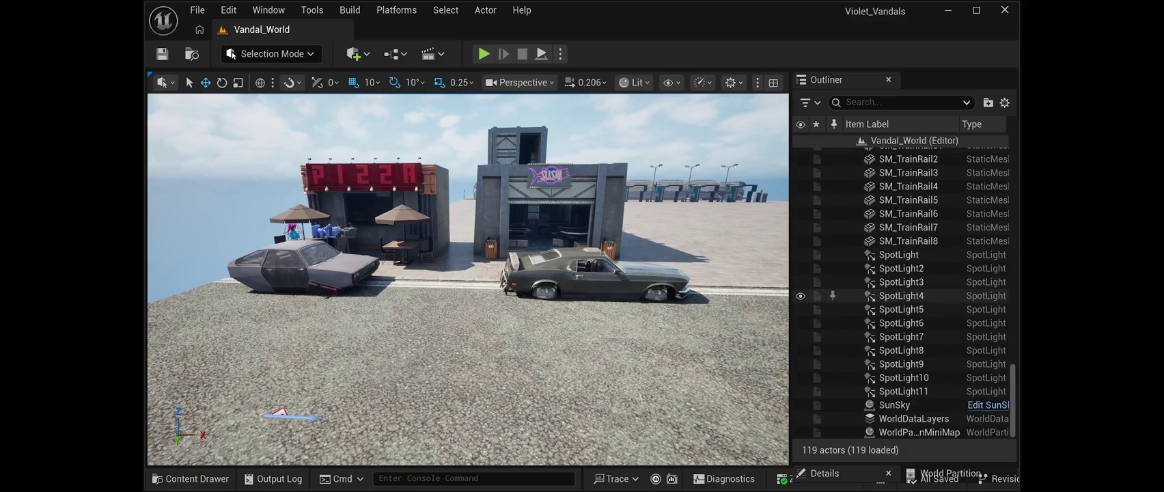
pyautogui.click(894, 405)
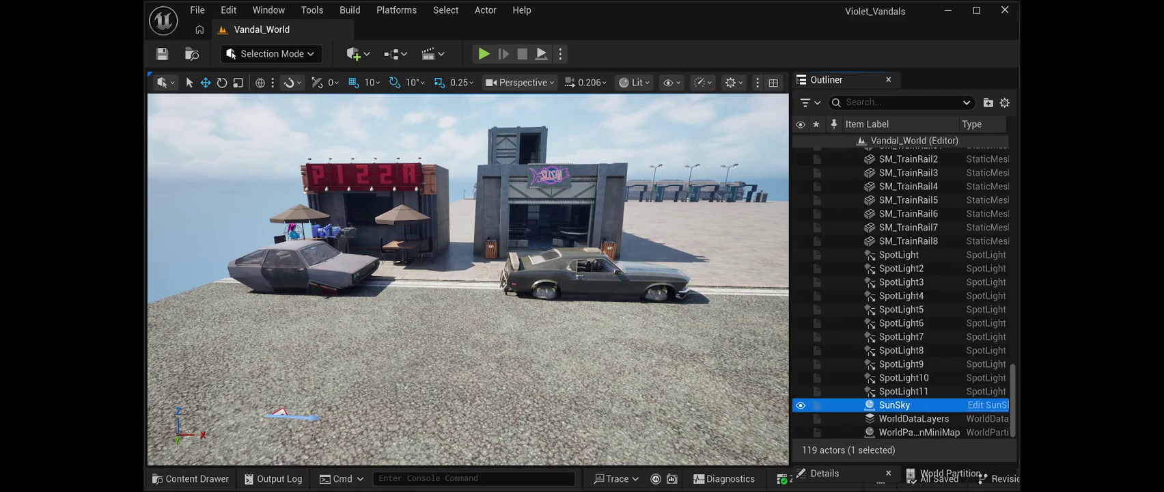
# - Browse SunSky's Details, expanding its World Partition and Level Instance settings
pyautogui.moveTo(902, 464); pyautogui.dragTo(902, 91)
pyautogui.scroll(-3, 902, 342)
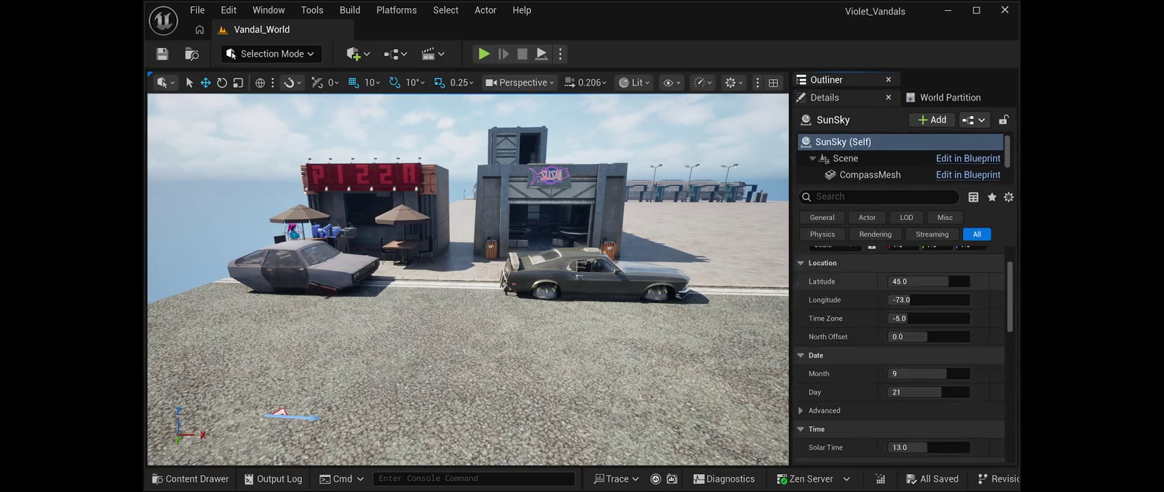
pyautogui.scroll(2, 901, 342)
pyautogui.scroll(-5, 902, 355)
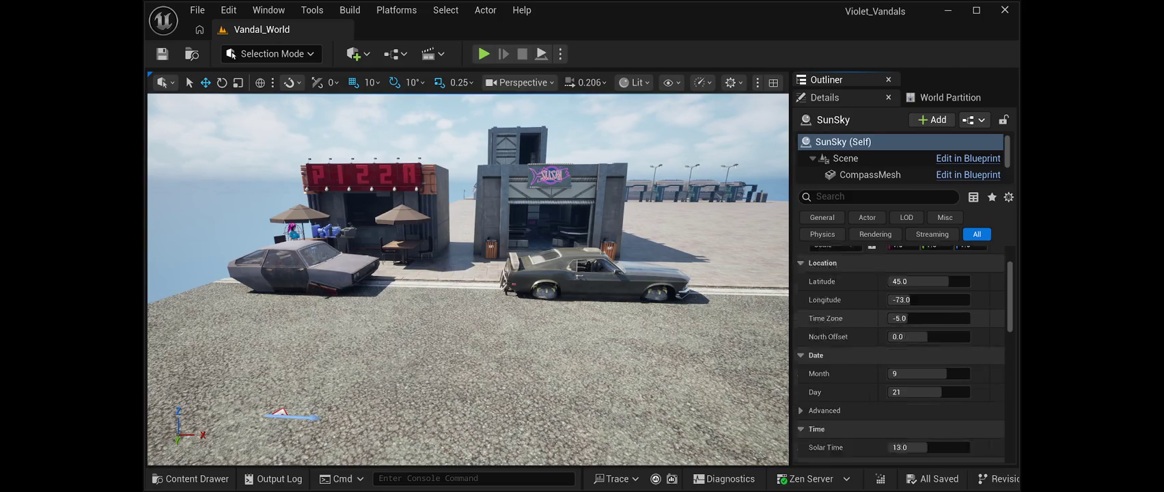
pyautogui.scroll(-4, 902, 355)
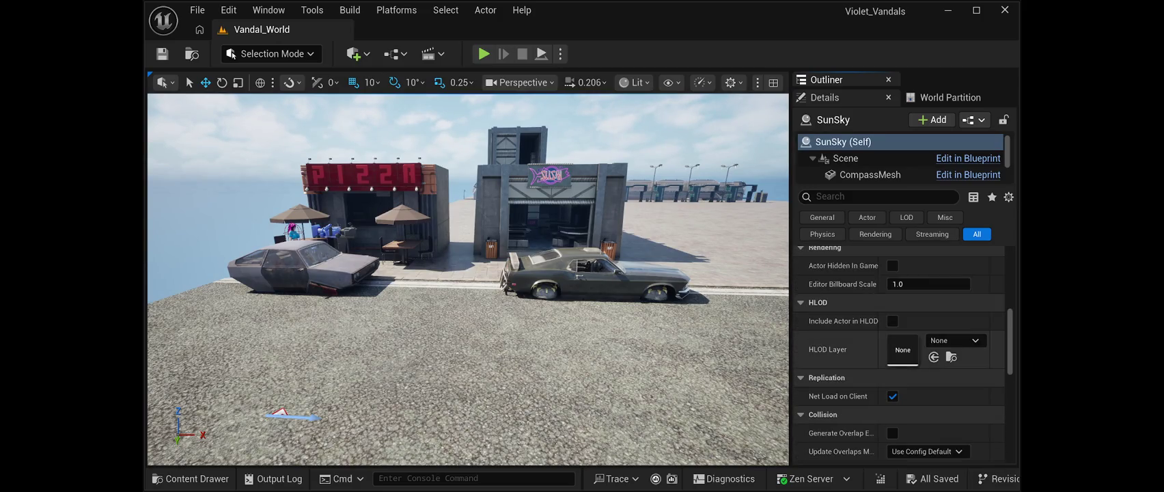
pyautogui.scroll(-5, 900, 350)
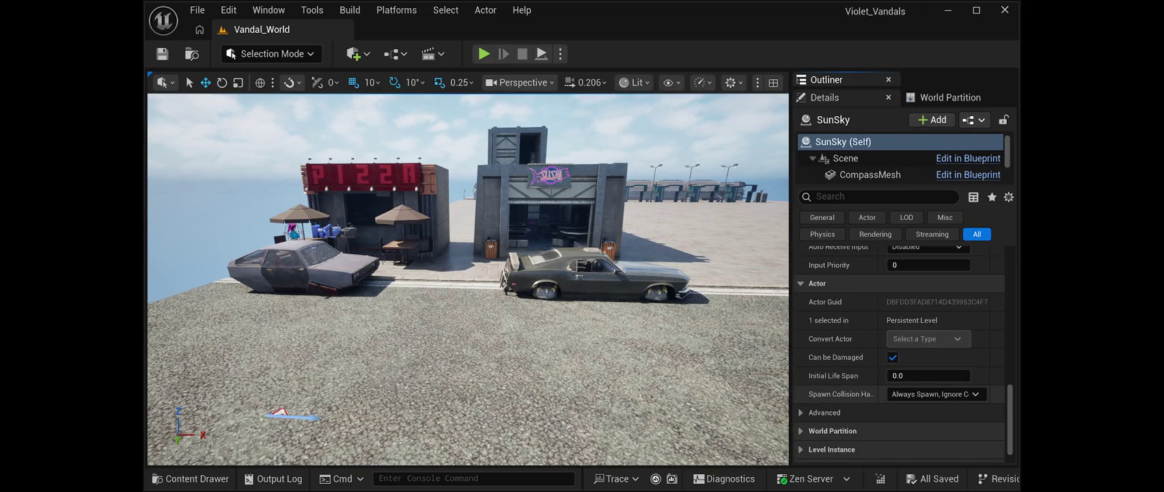
pyautogui.scroll(-1, 900, 383)
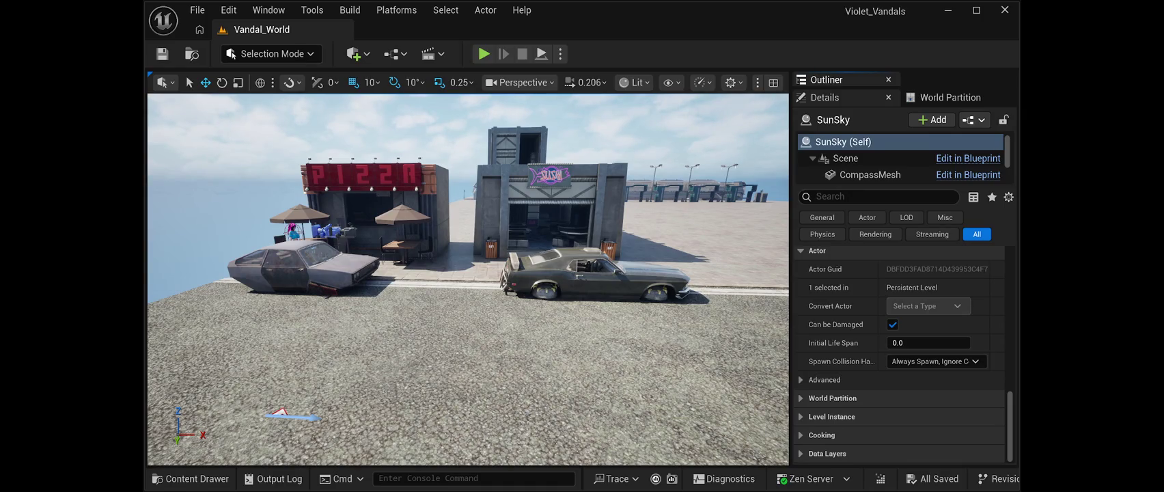
pyautogui.click(832, 398)
pyautogui.scroll(-1, 901, 356)
pyautogui.click(831, 435)
pyautogui.scroll(-1, 900, 355)
pyautogui.scroll(-1, 901, 355)
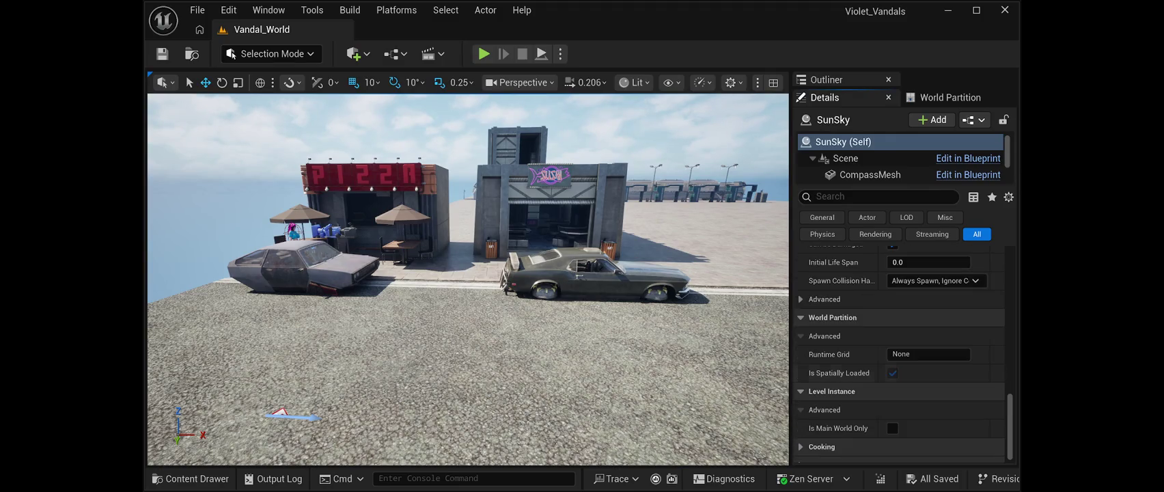
pyautogui.scroll(-1, 901, 369)
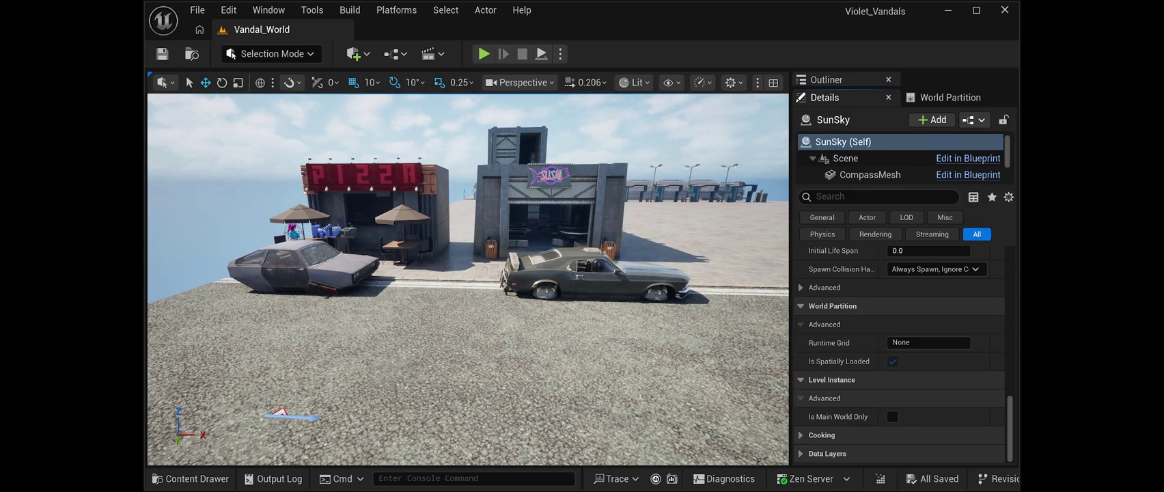
pyautogui.scroll(5, 901, 356)
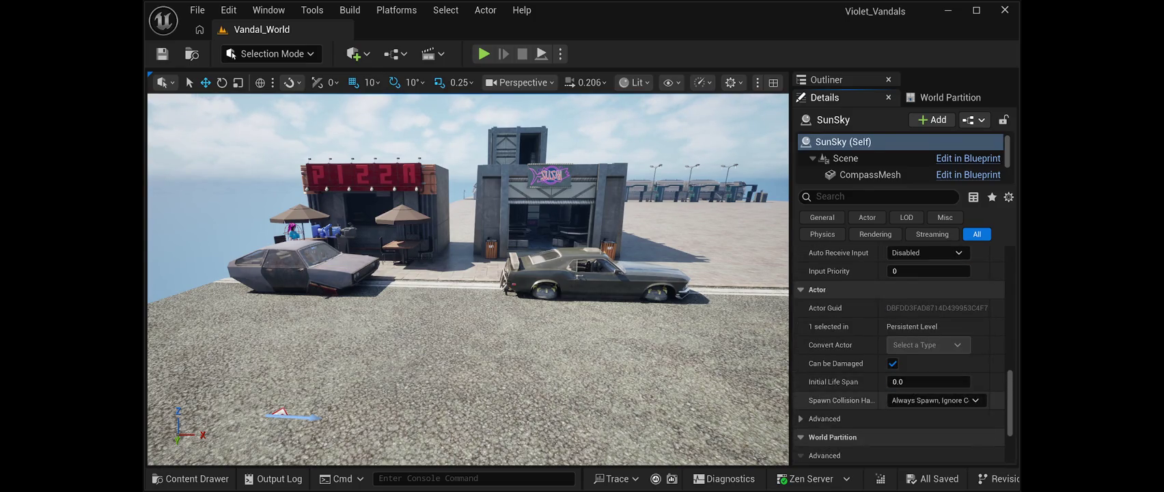
pyautogui.scroll(5, 900, 353)
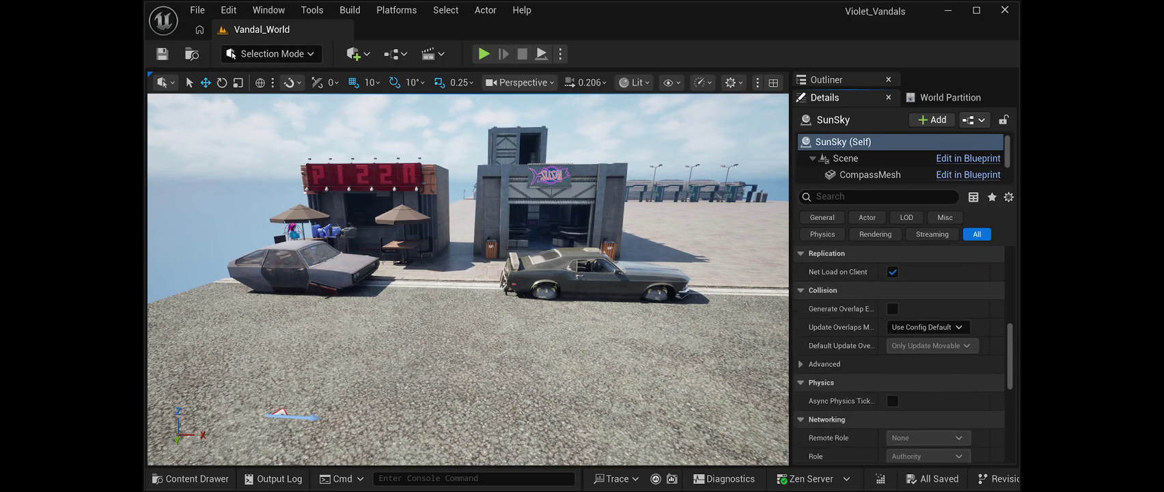
pyautogui.scroll(5, 900, 353)
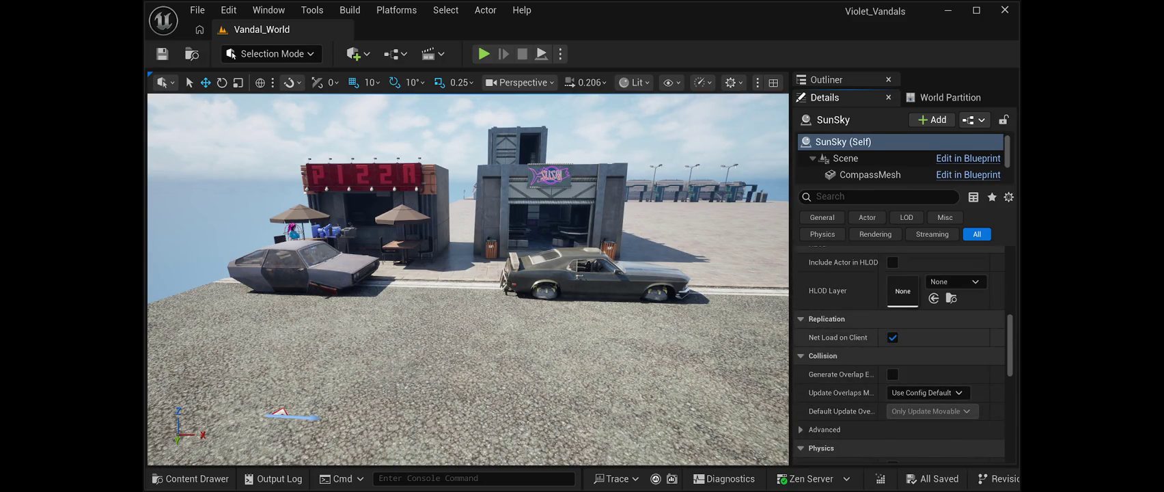
pyautogui.scroll(4, 901, 355)
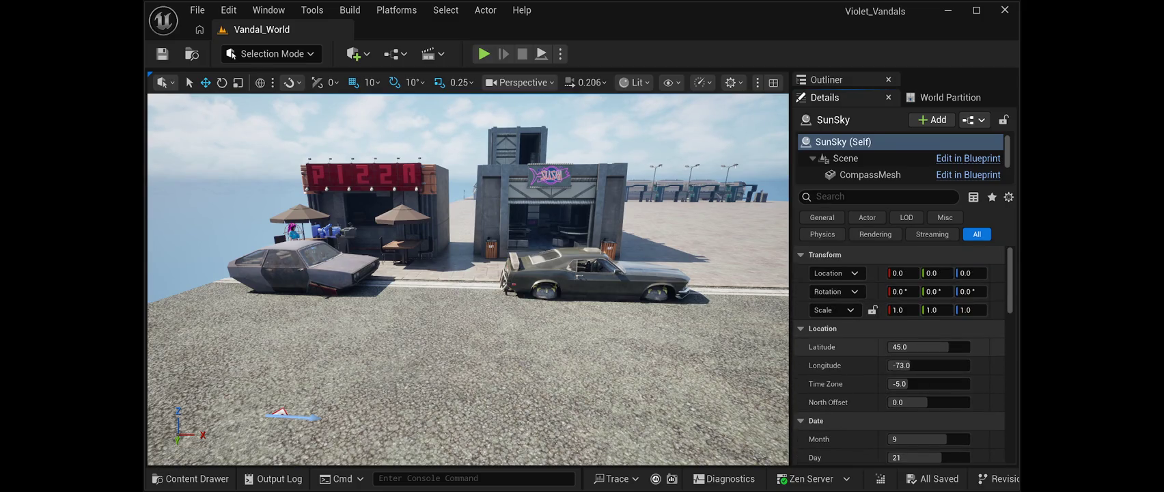
pyautogui.scroll(-3, 900, 353)
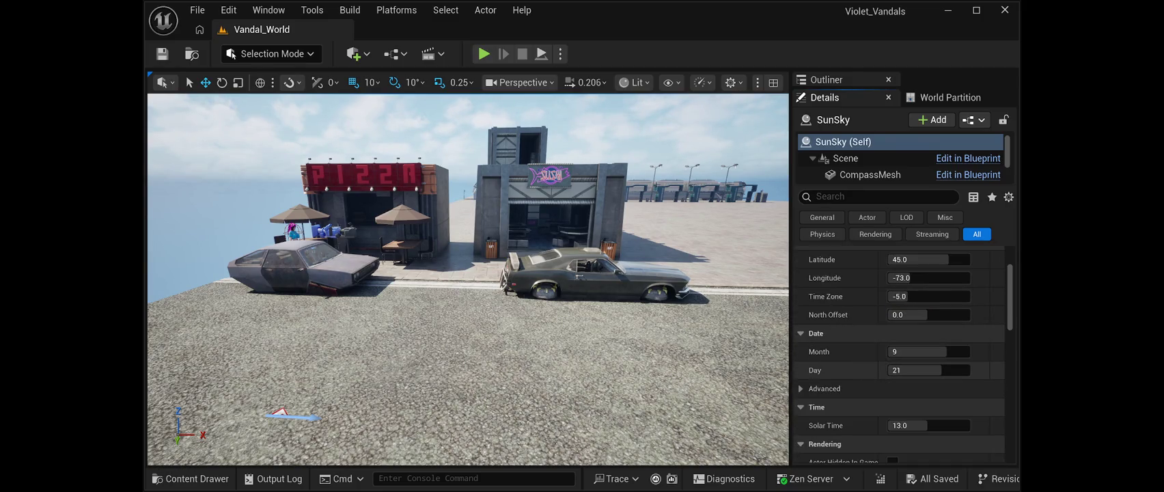
pyautogui.scroll(-2, 900, 157)
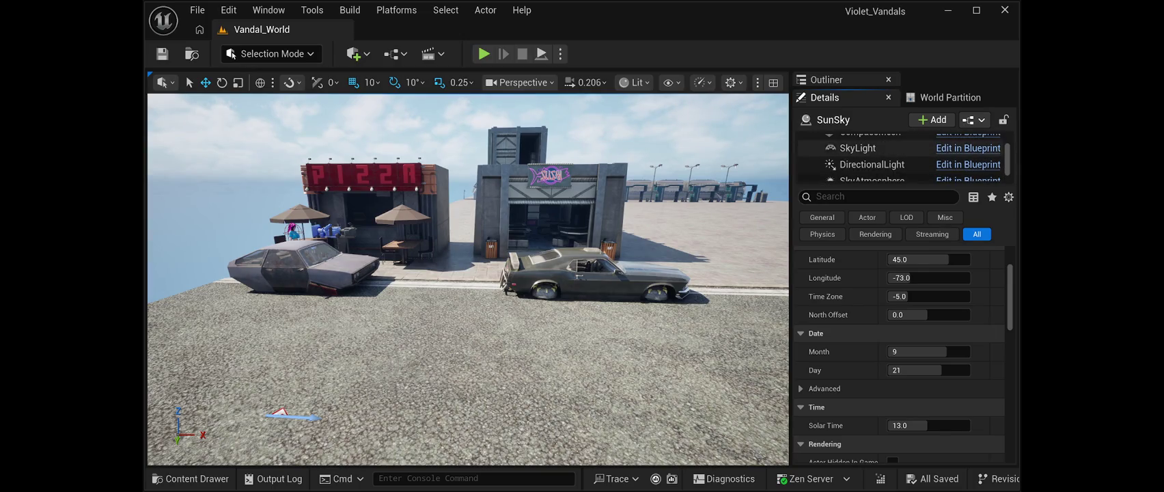
# - Uncheck Real Time Capture on the SkyLight component and start a play test
pyautogui.click(858, 148)
pyautogui.click(892, 261)
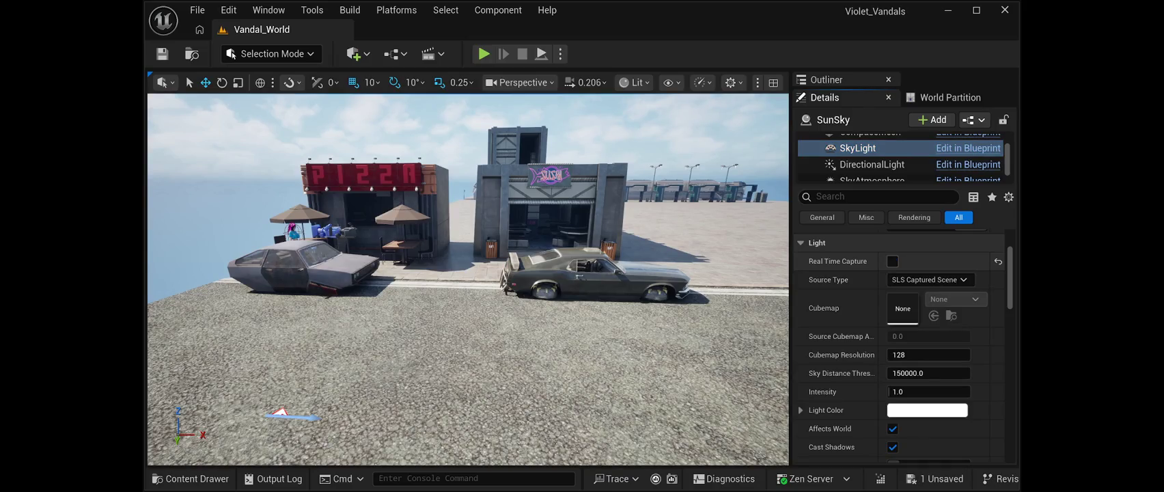
pyautogui.hotkey('alt', 'p')
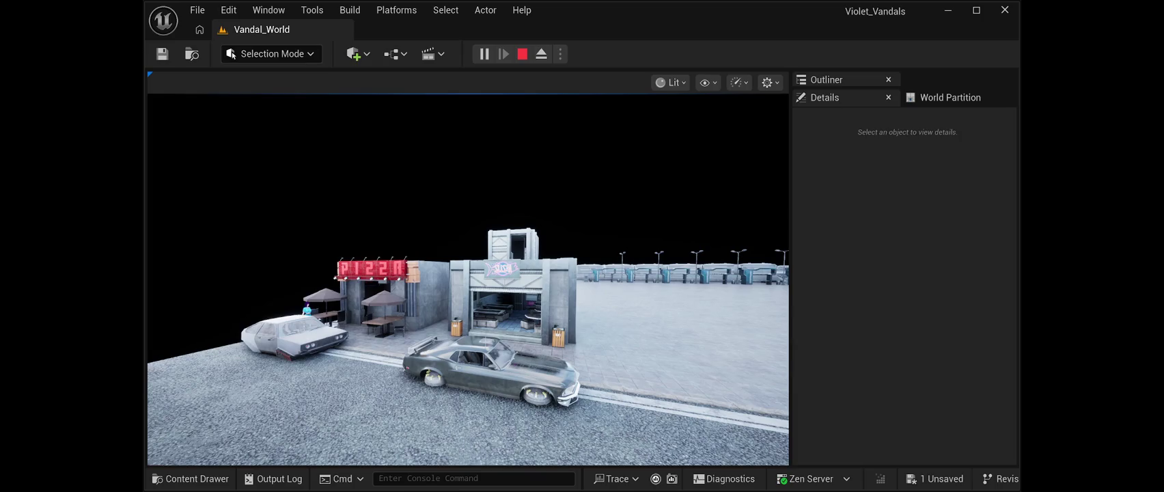
pyautogui.press('Escape')
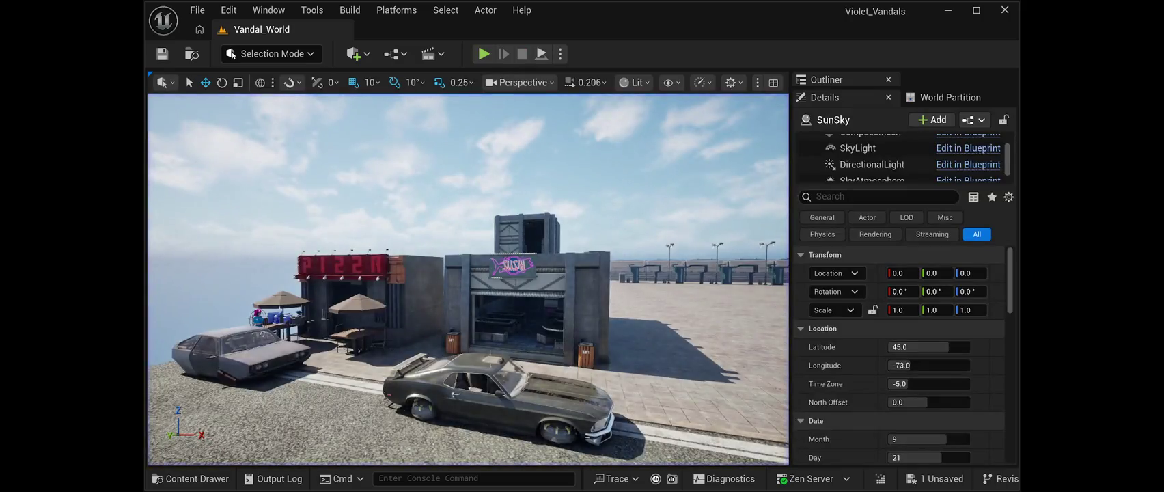
# - Fly the view over the plaza toward the row of lamp posts
pyautogui.press('Down')
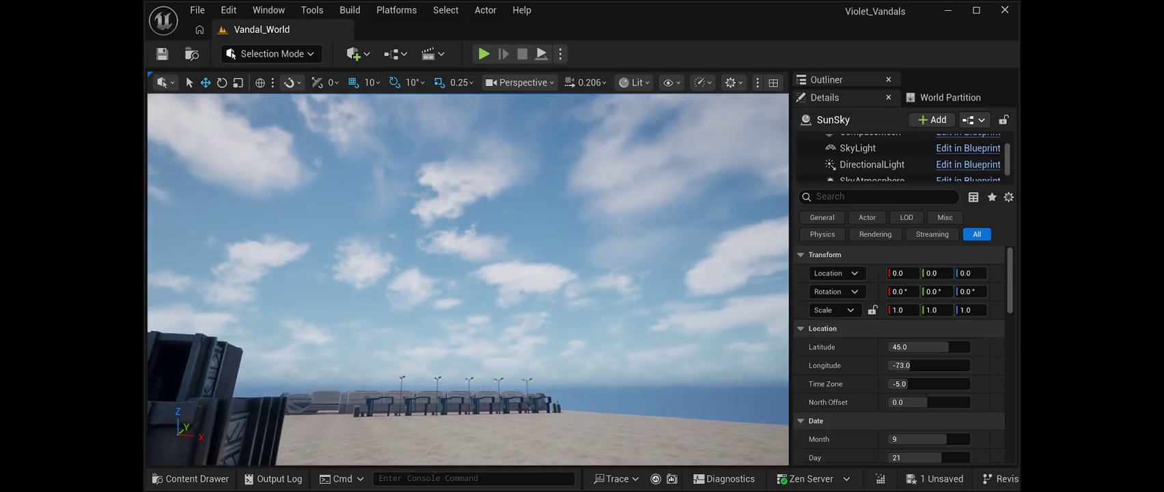
pyautogui.scroll(2, 468, 280)
pyautogui.press('Up')
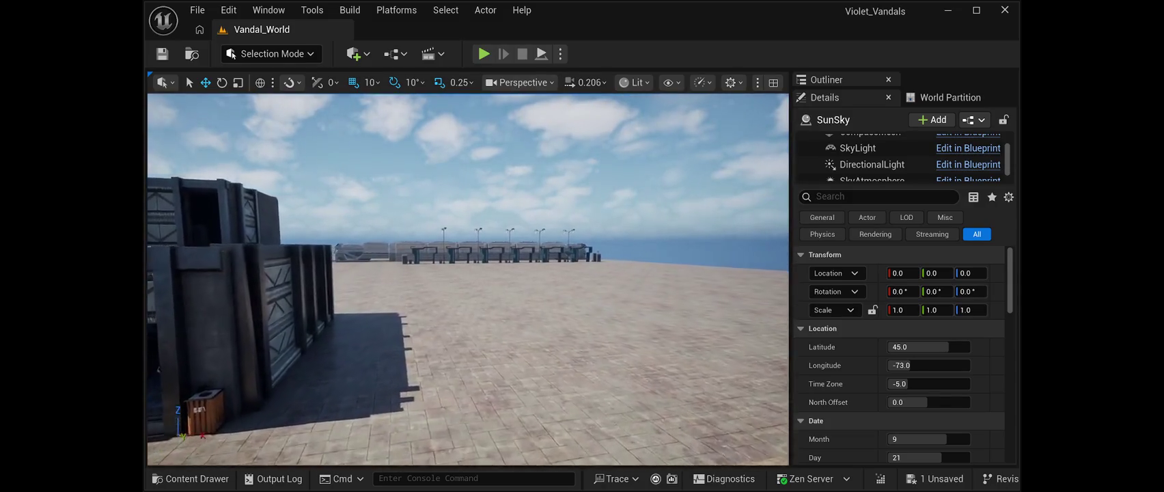
pyautogui.scroll(2, 468, 279)
pyautogui.press('w')
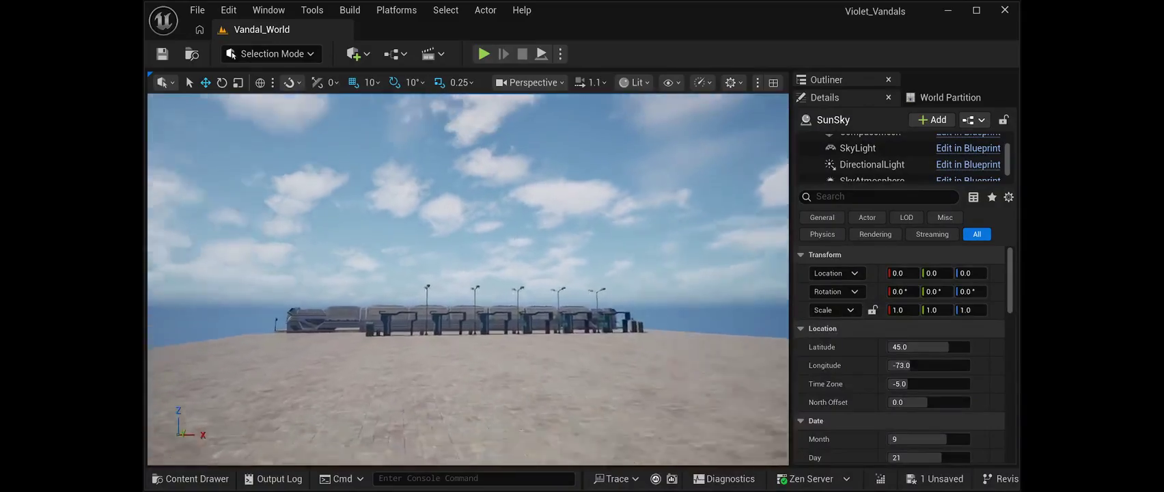
pyautogui.press('w')
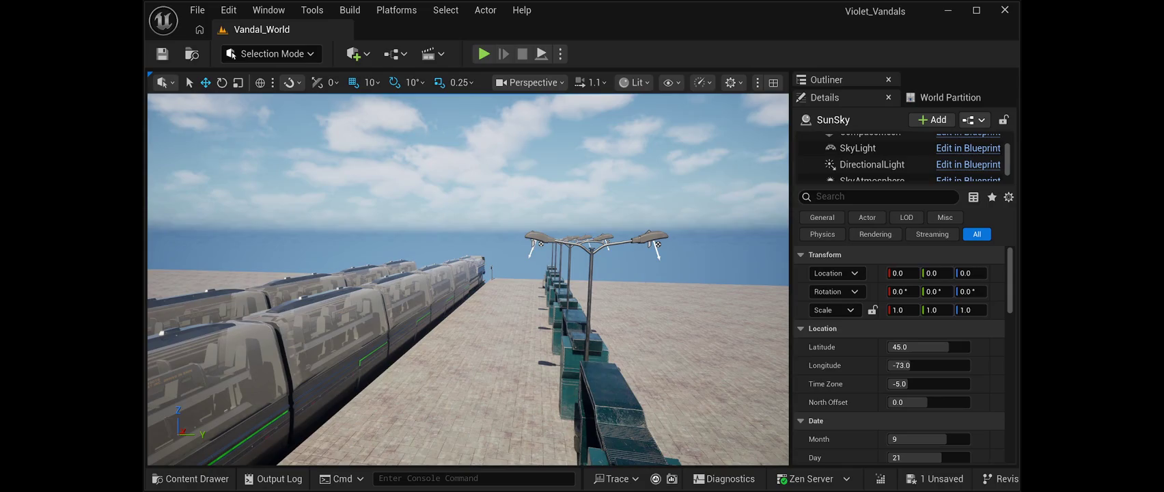
# - Inspect SpotLight9 and the floor road module, then show the World Partition map
pyautogui.click(658, 243)
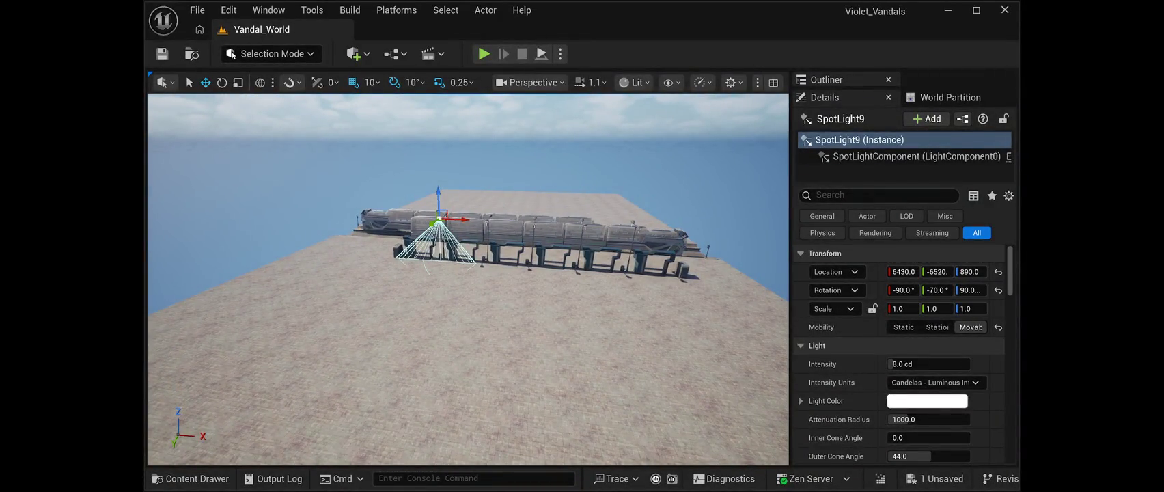
pyautogui.click(437, 342)
pyautogui.press('Escape')
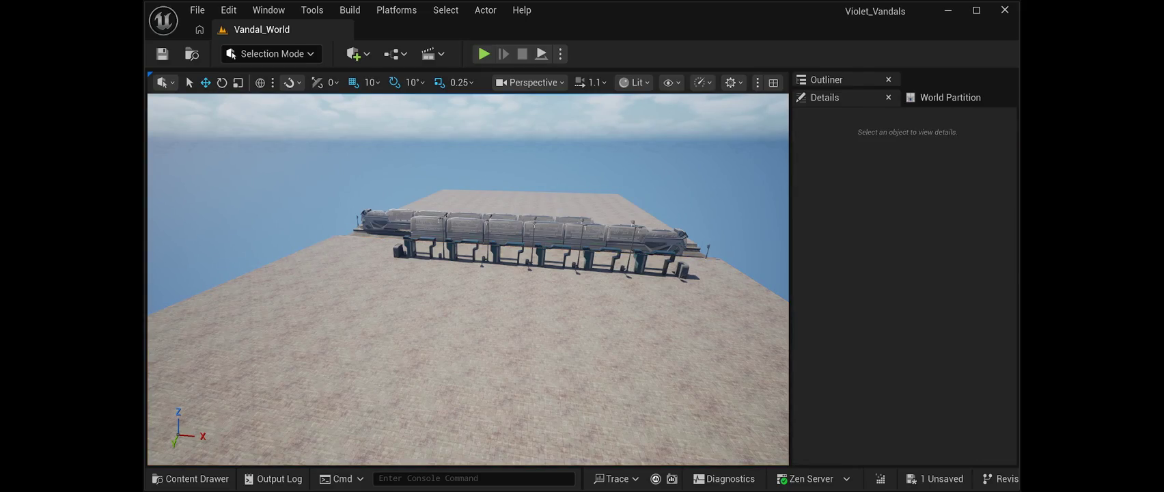
pyautogui.click(950, 97)
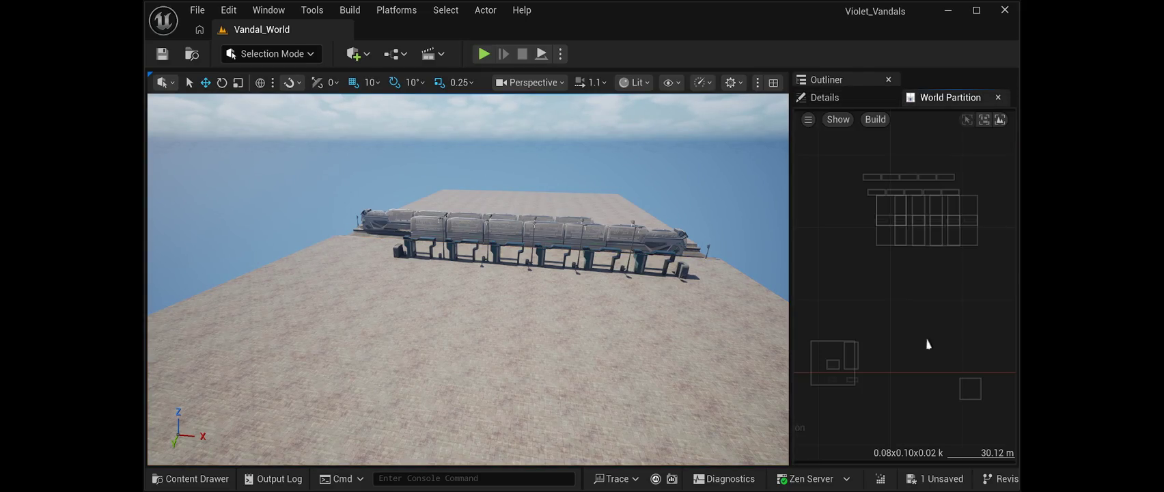
# - Close the Details and World Partition panels so the Outliner lists all 119 Vandal_World actors
pyautogui.click(824, 97)
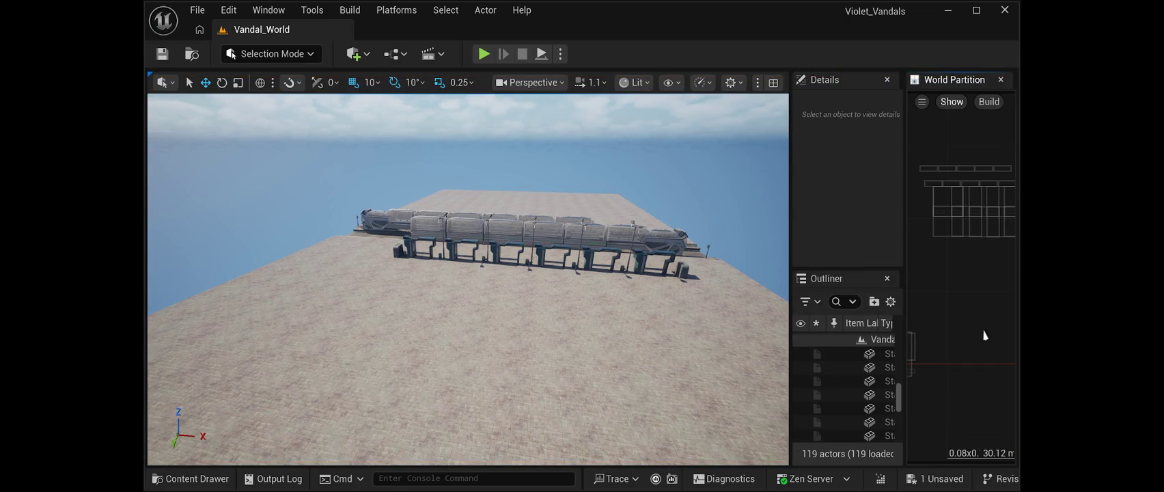
pyautogui.click(888, 80)
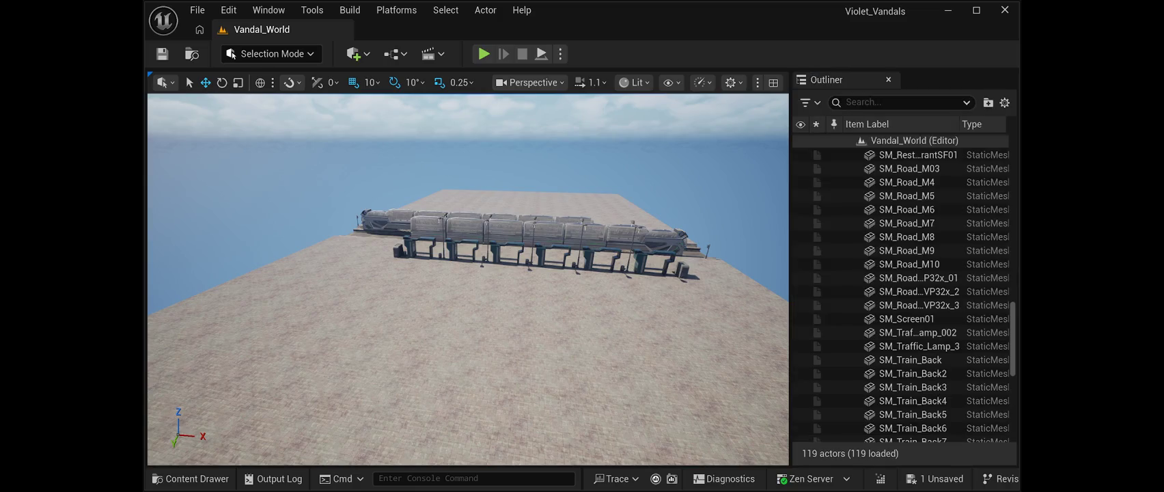
# - Select SunSky at the bottom of the Outliner and reopen Details from the Window menu
pyautogui.scroll(-10, 902, 345)
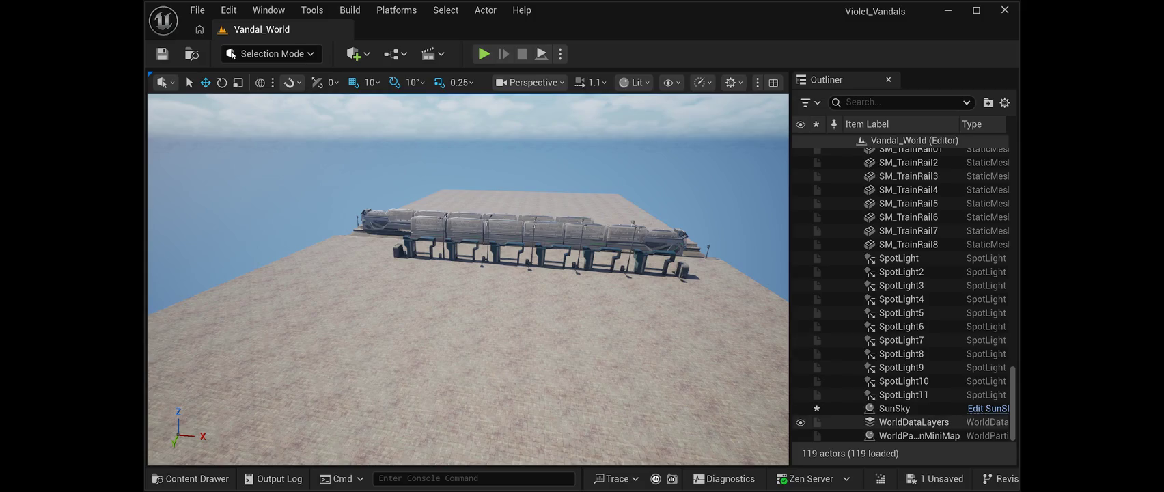
pyautogui.click(895, 408)
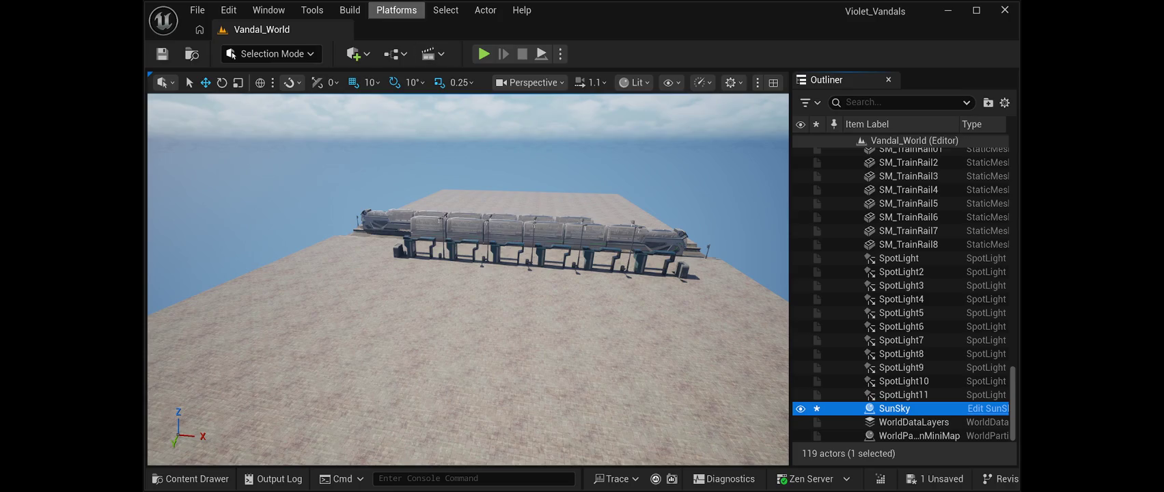
pyautogui.click(268, 9)
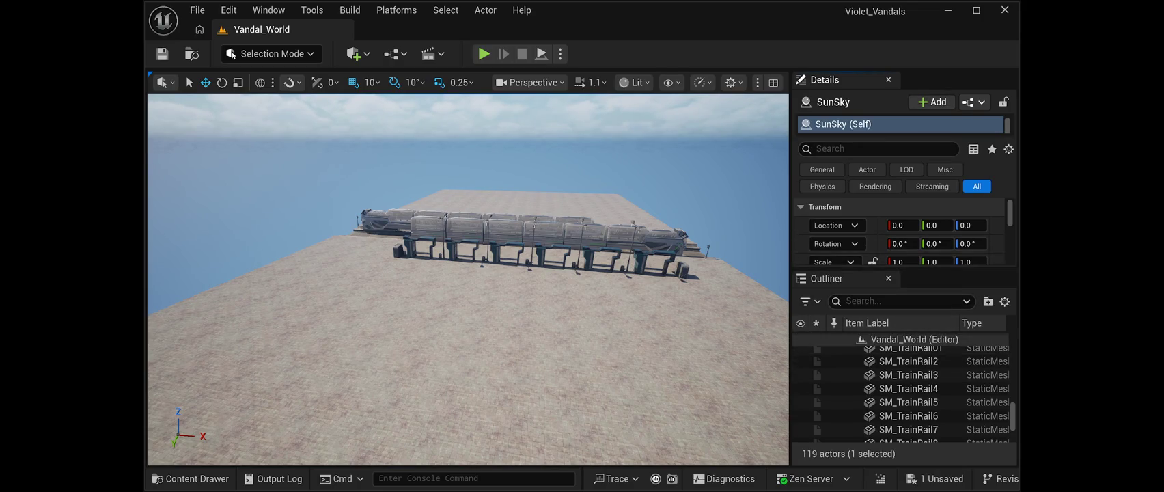
# - Drag the Details splitter down to show SunSky's sky, sun and cloud components
pyautogui.scroll(-10, 901, 232)
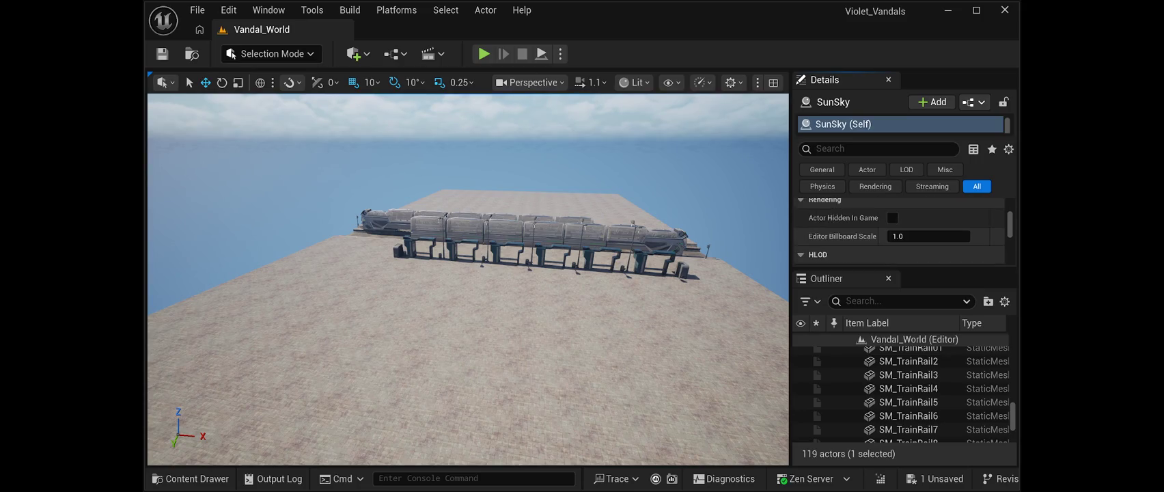
pyautogui.scroll(10, 901, 233)
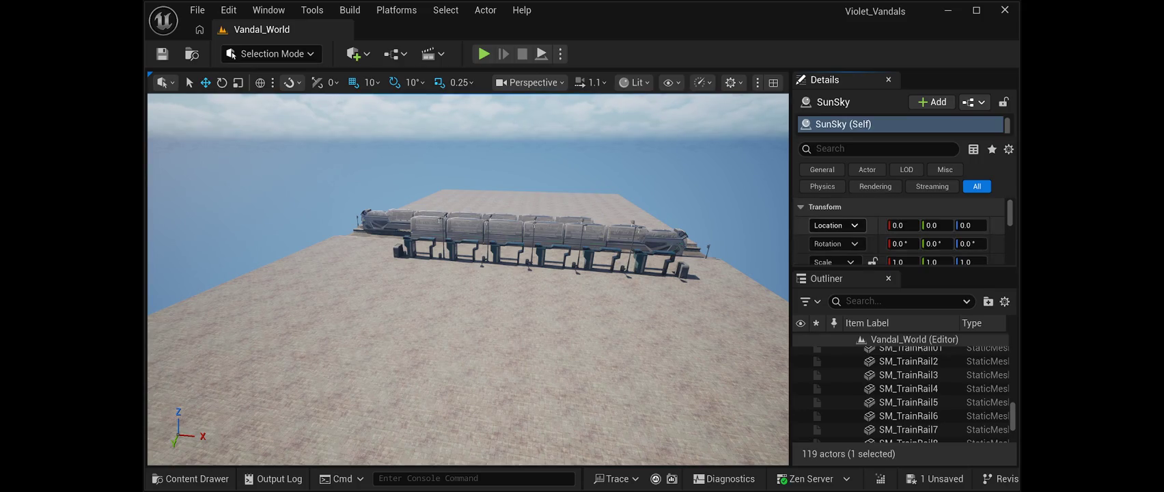
pyautogui.moveTo(902, 136); pyautogui.dragTo(902, 226)
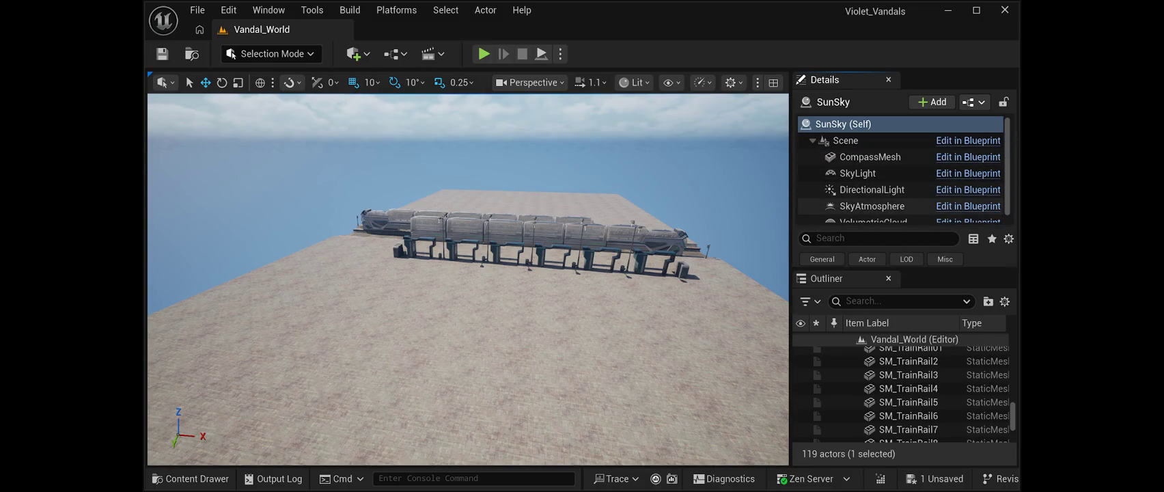
pyautogui.scroll(-1, 888, 202)
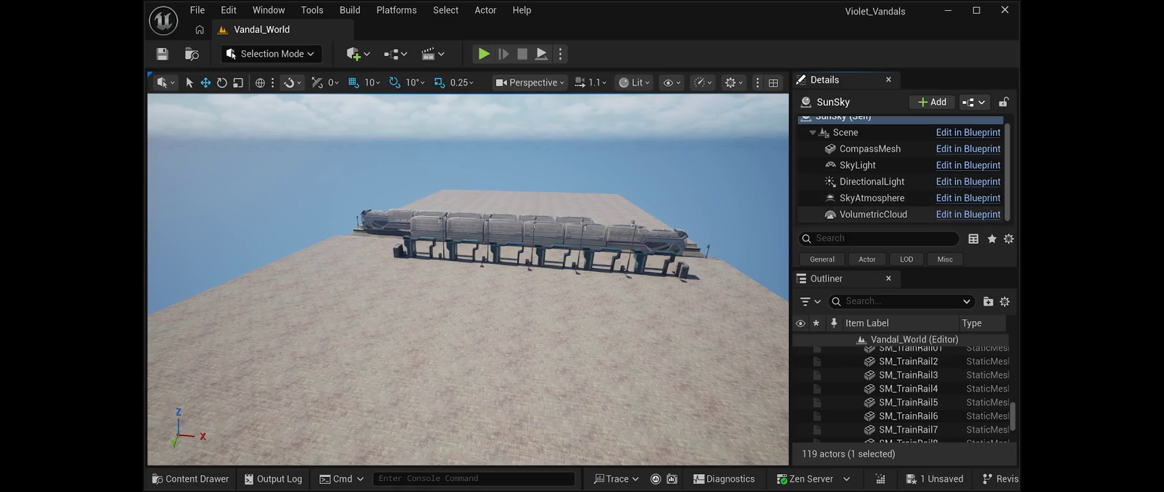
pyautogui.scroll(1, 888, 197)
pyautogui.click(888, 123)
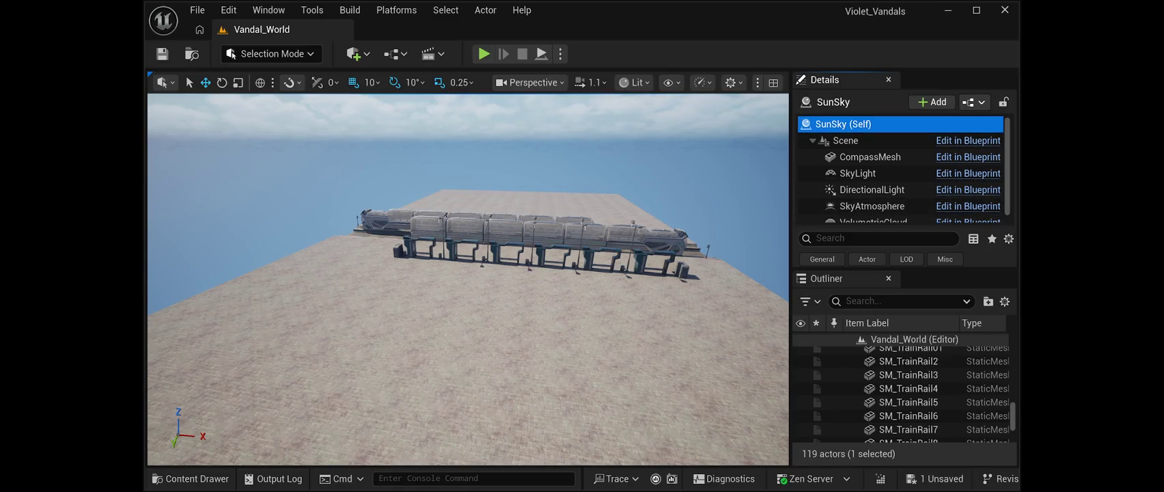
pyautogui.scroll(10, 905, 394)
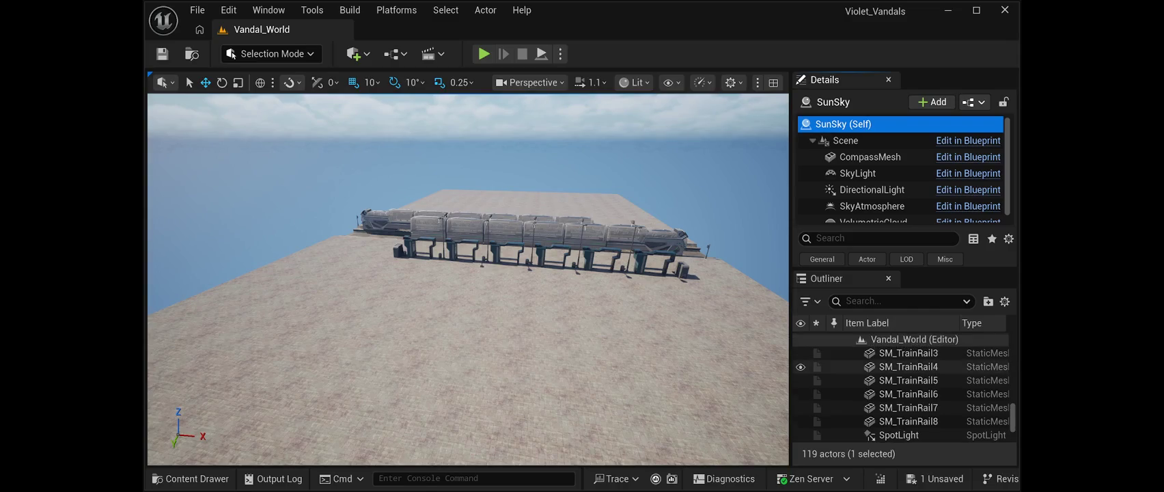
# - Filter the Outliner by 'sun', select SunSky, and scroll through its properties
pyautogui.click(888, 301)
pyautogui.write('sun')
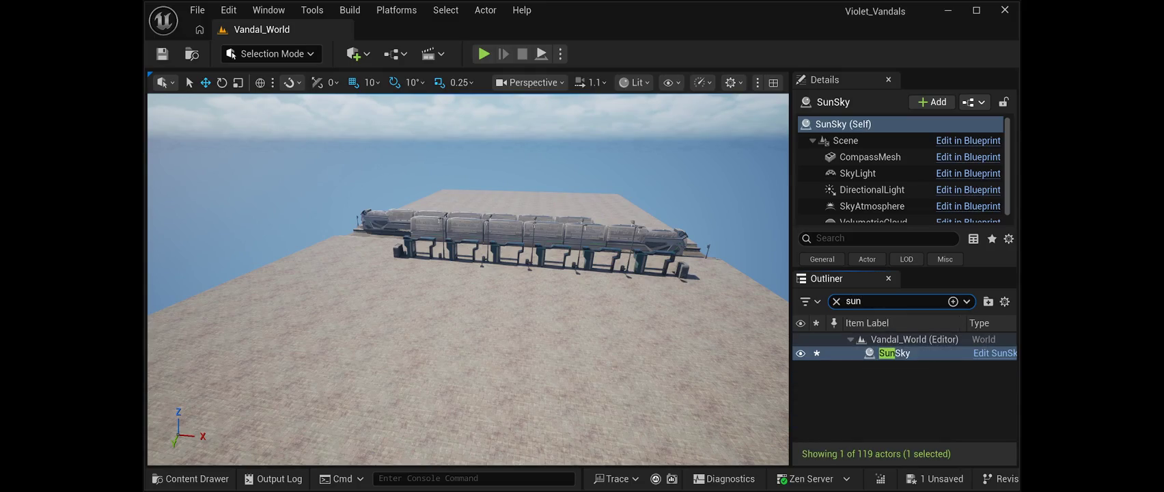
pyautogui.click(894, 353)
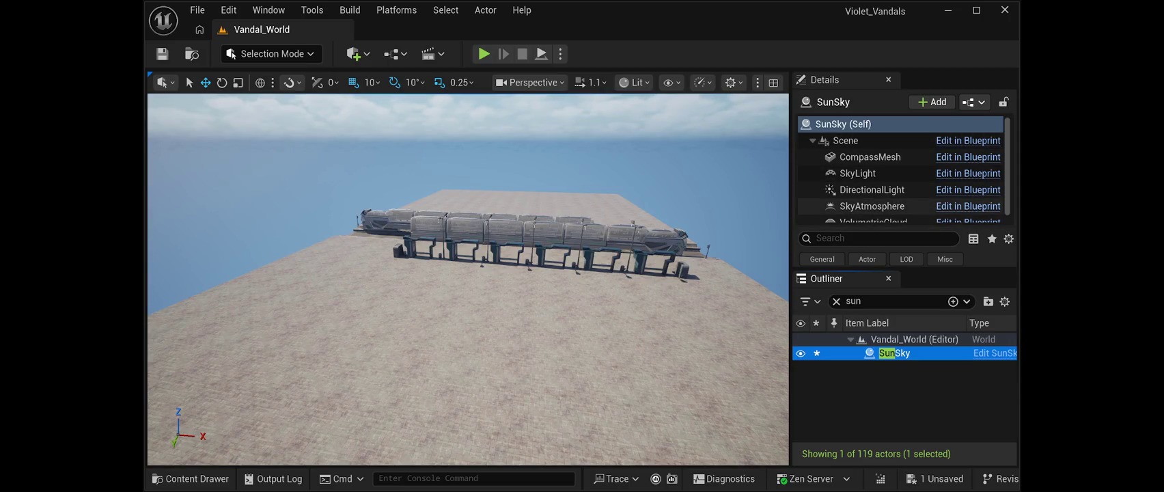
pyautogui.scroll(-1, 901, 170)
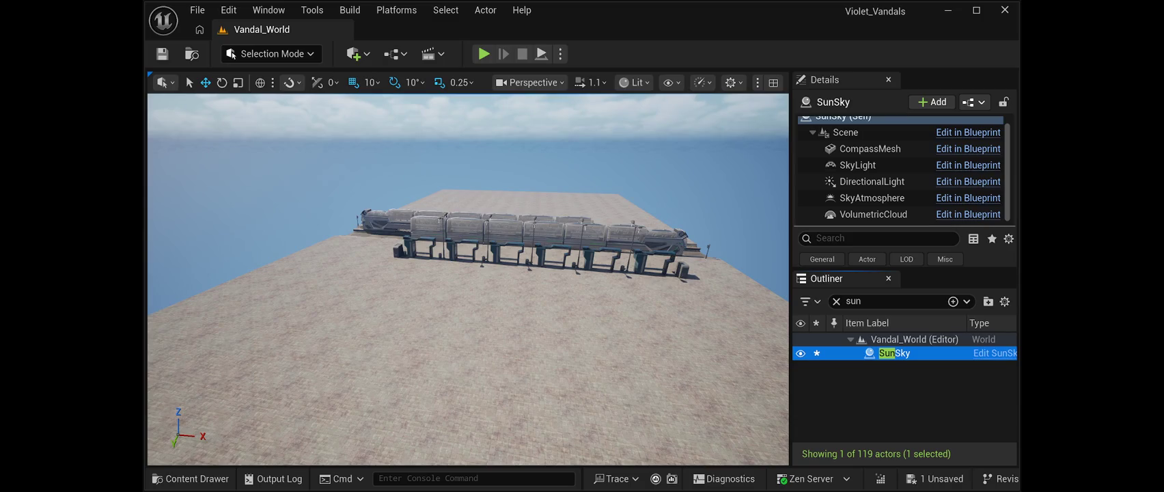
pyautogui.scroll(-5, 904, 198)
pyautogui.scroll(-6, 902, 232)
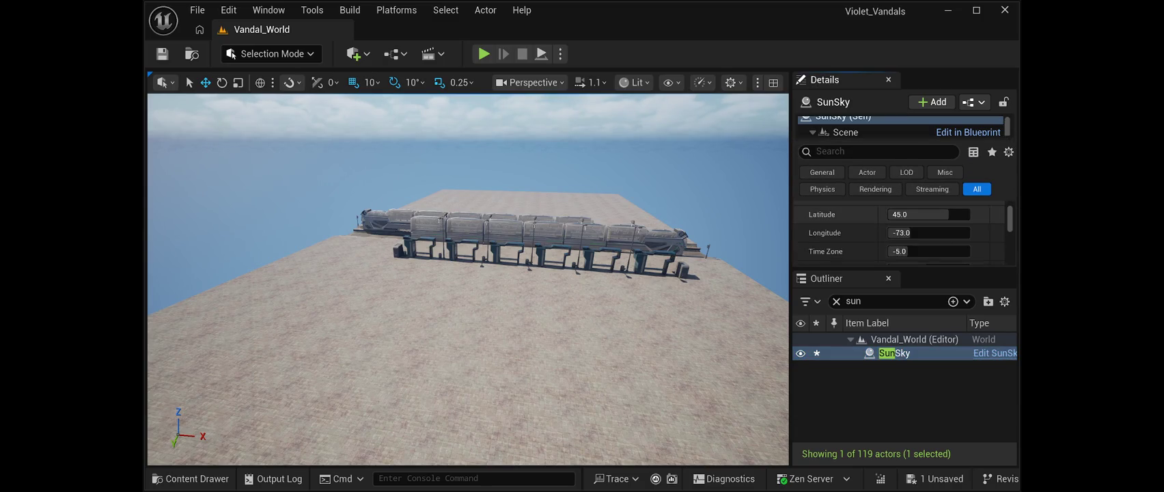
pyautogui.scroll(-4, 901, 232)
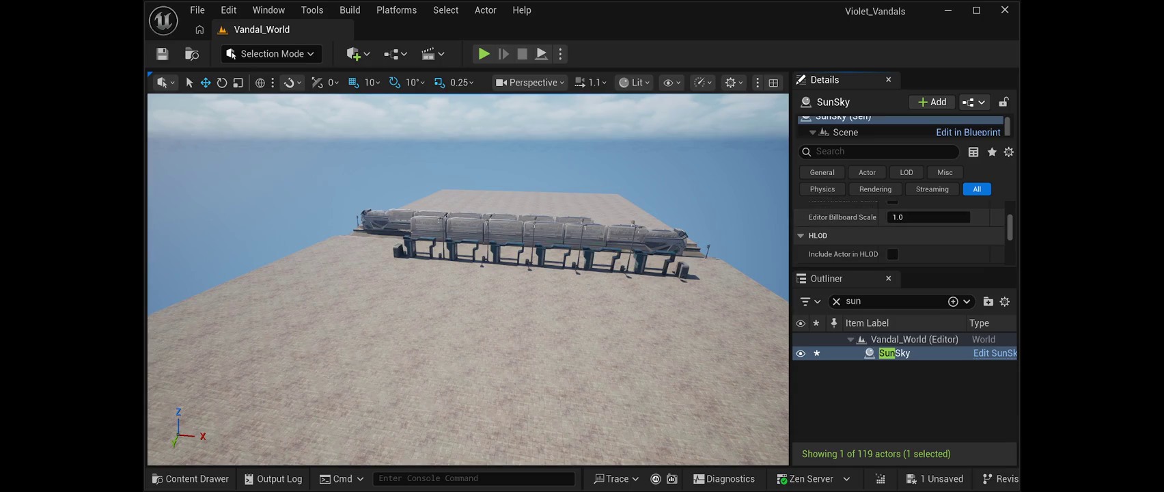
pyautogui.scroll(-4, 892, 250)
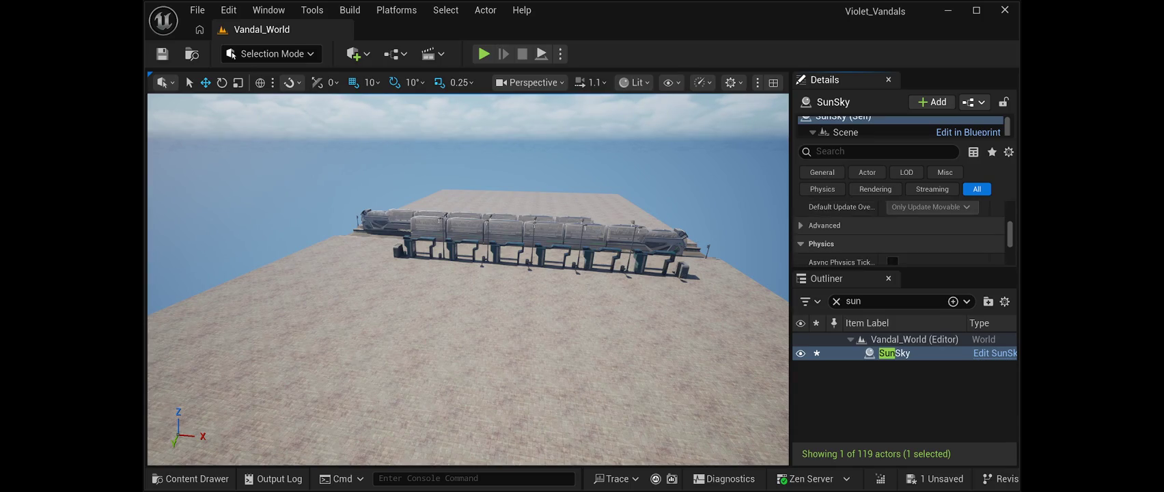
pyautogui.scroll(-5, 902, 232)
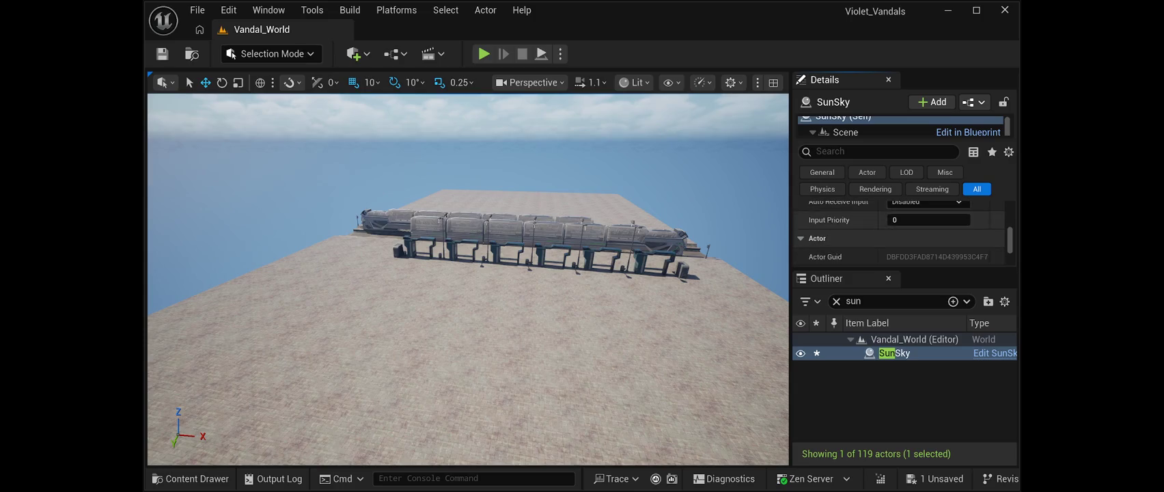
pyautogui.scroll(-3, 901, 232)
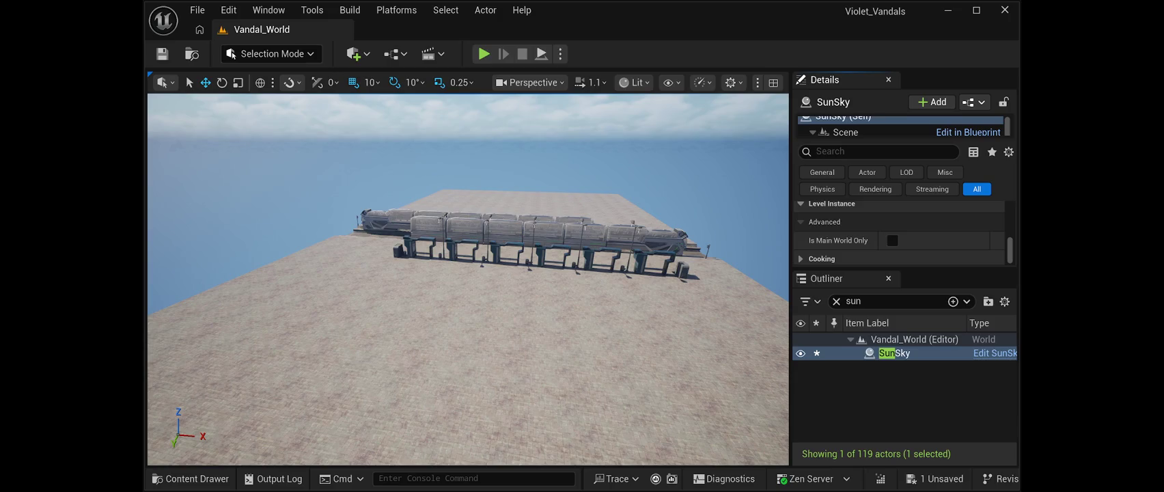
pyautogui.scroll(2, 892, 250)
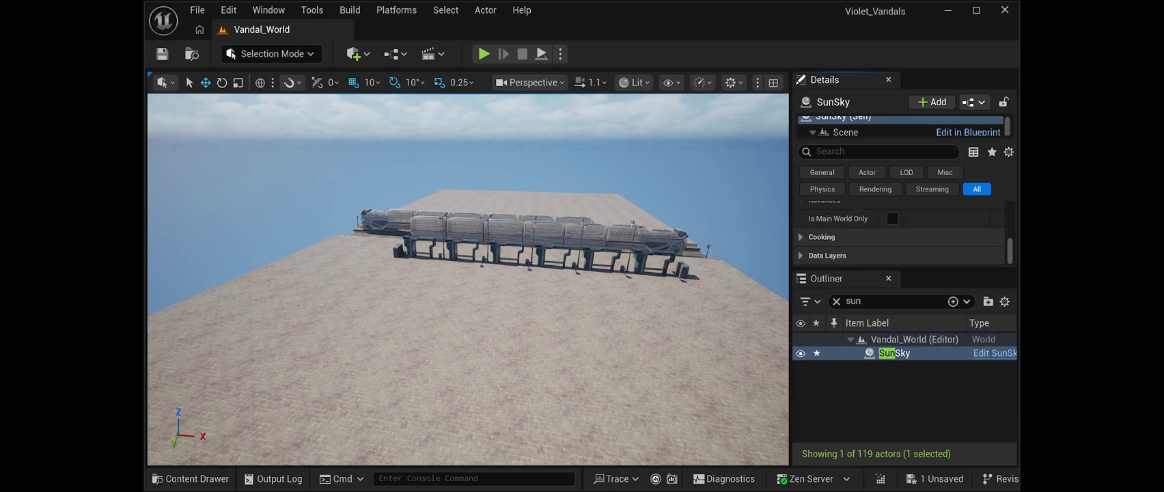
pyautogui.scroll(3, 891, 250)
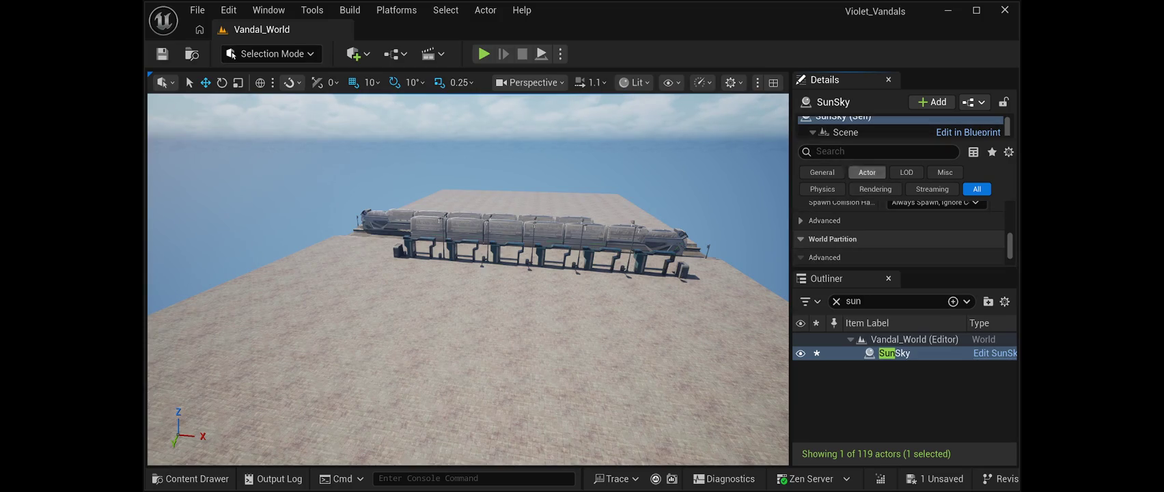
# - Enlarge the Outliner and clear the 'sun' filter so all actors are listed again
pyautogui.moveTo(904, 271); pyautogui.dragTo(904, 94)
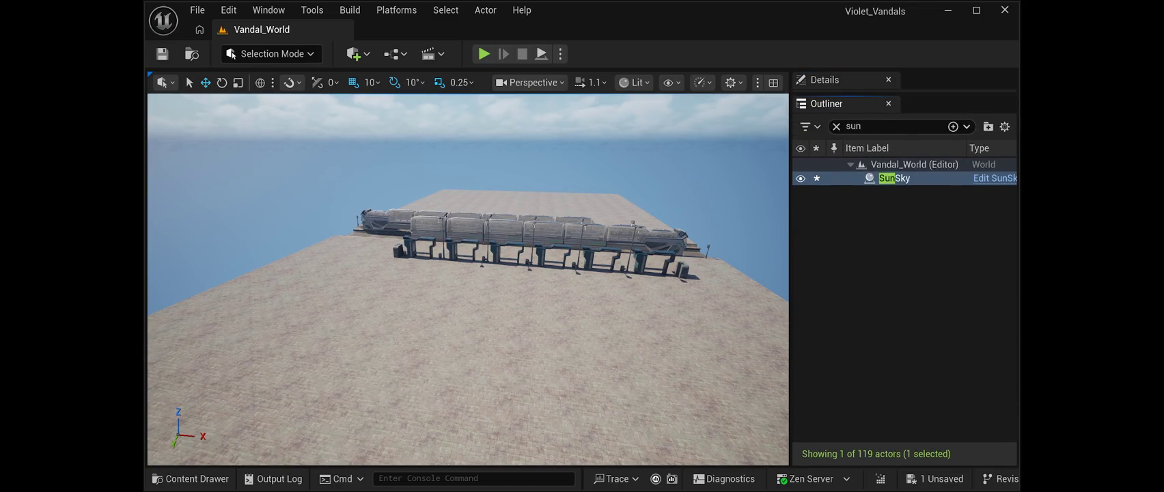
pyautogui.click(888, 127)
pyautogui.press('BackSpace')
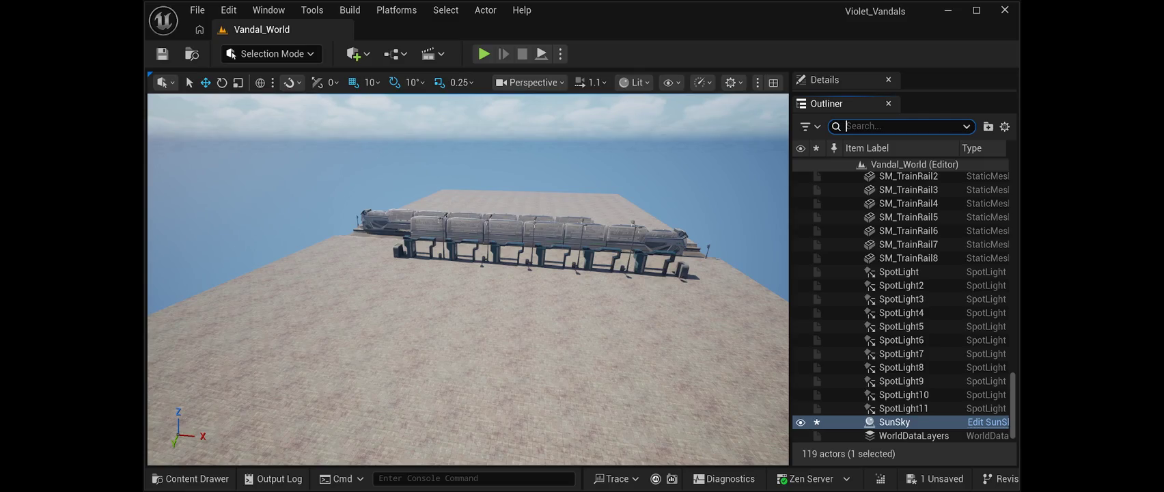
pyautogui.scroll(15, 902, 383)
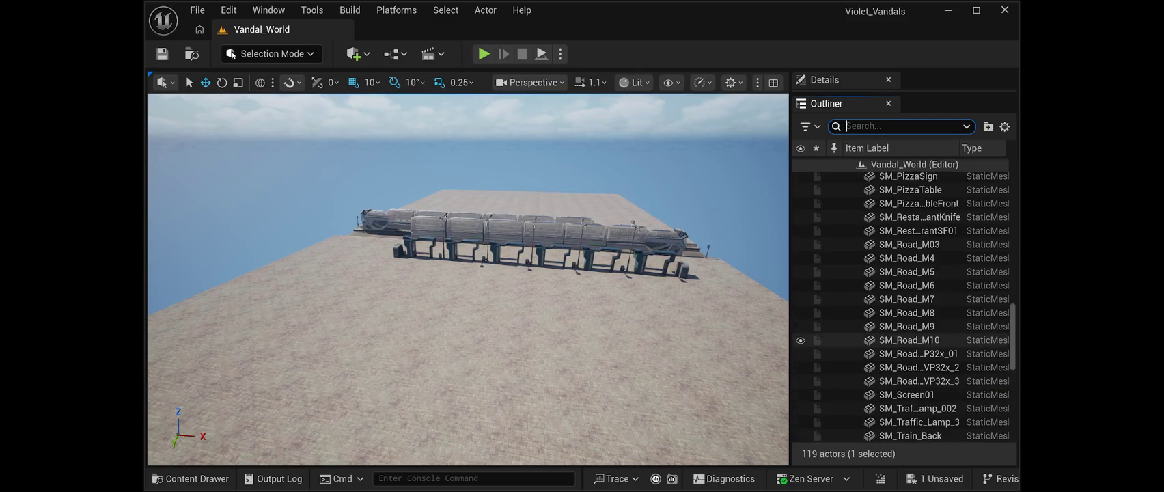
pyautogui.scroll(10, 902, 362)
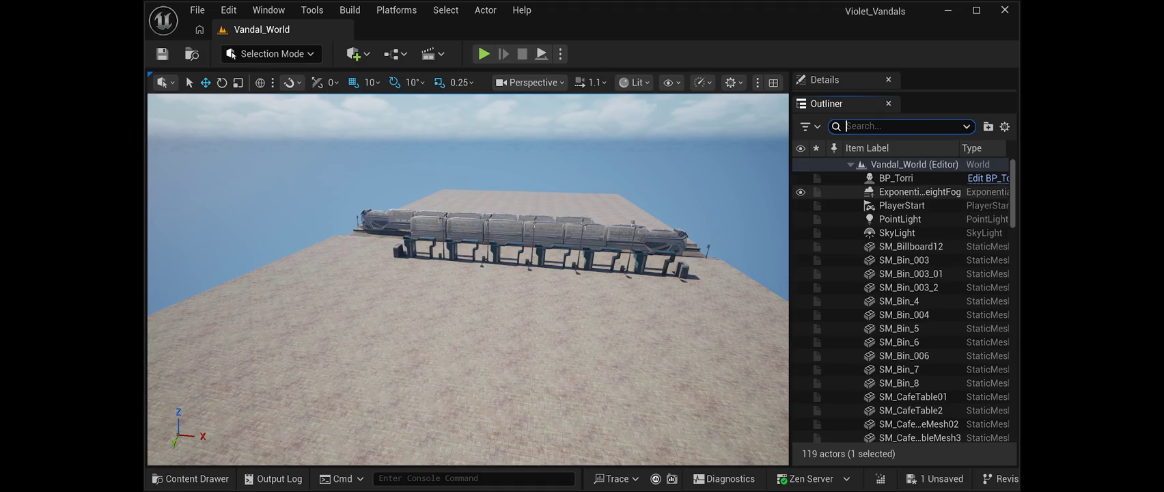
# - Widen the actor list, tilt the camera toward the sky, and start Play In Editor with Alt+P
pyautogui.moveTo(791, 273)
pyautogui.mouseDown()
pyautogui.moveTo(656, 273)
pyautogui.moveTo(771, 273)
pyautogui.mouseUp()
pyautogui.moveTo(458, 287)
pyautogui.mouseDown()
pyautogui.moveTo(458, 246)
pyautogui.moveTo(458, 287)
pyautogui.mouseUp()
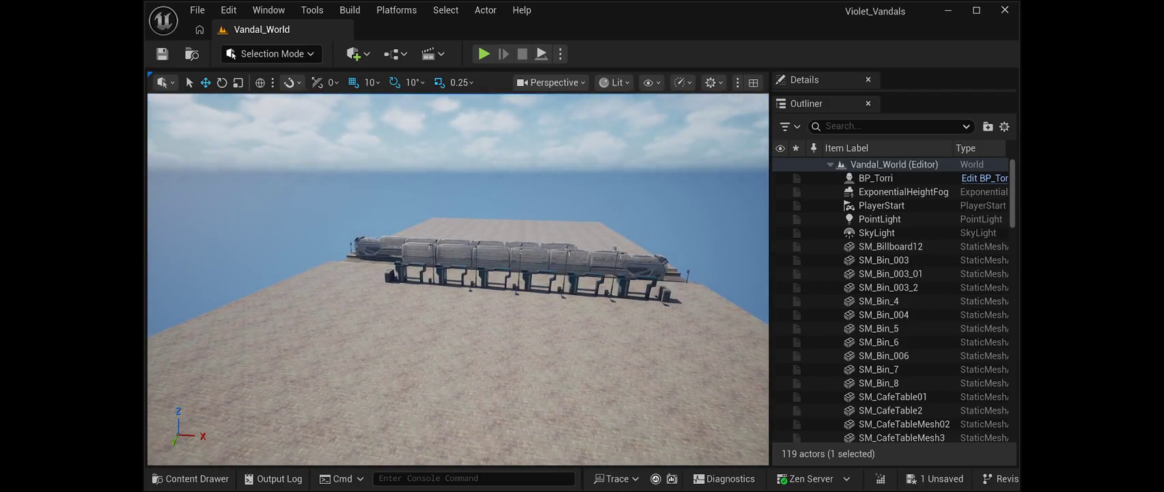
pyautogui.hotkey('alt', 'p')
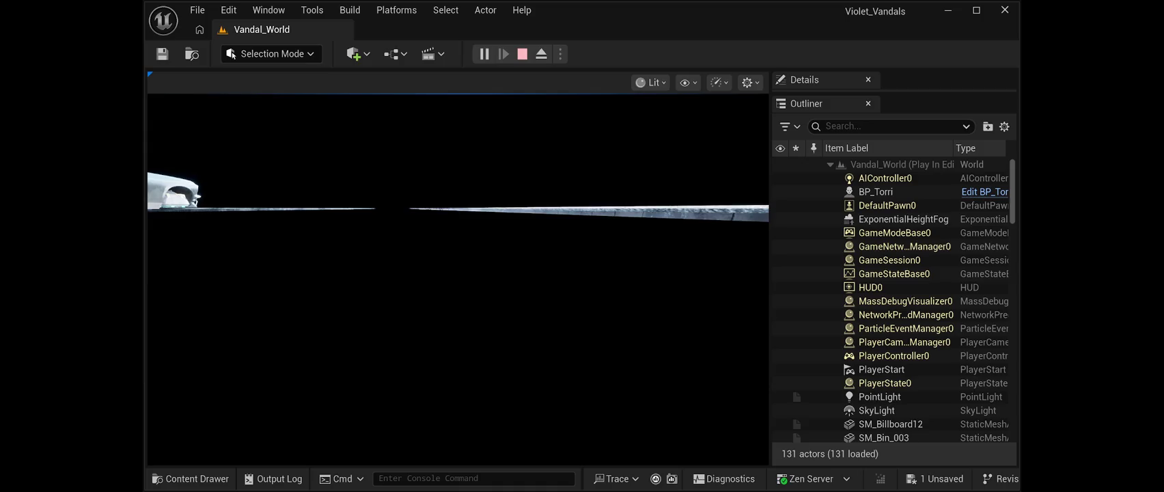
# - Stop the Play In Editor session with the toolbar Stop button
pyautogui.click(522, 54)
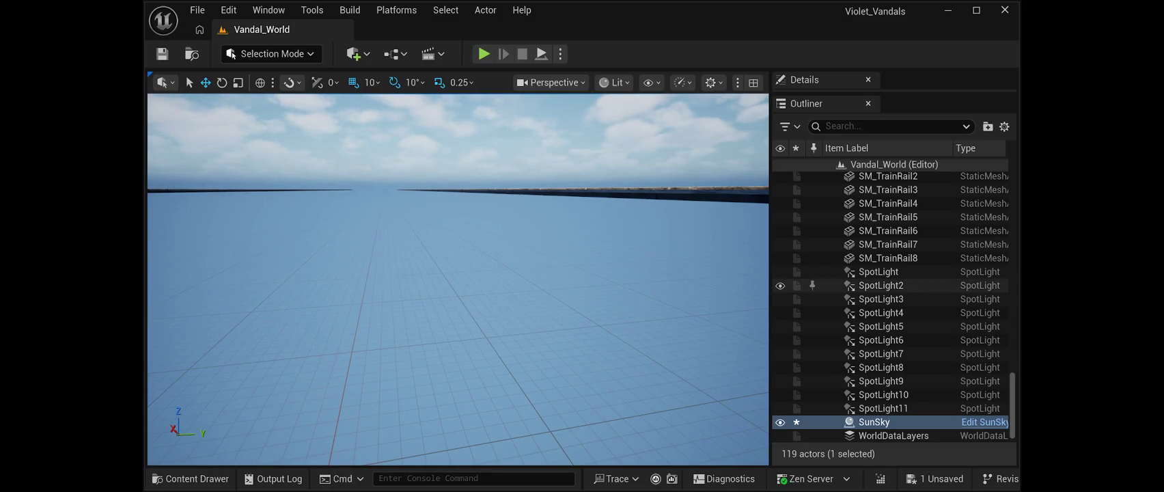
# - Scroll the Outliner to the top and paste a DirectionalLight into Vandal_World with Ctrl+V
pyautogui.scroll(15, 888, 285)
pyautogui.scroll(15, 888, 280)
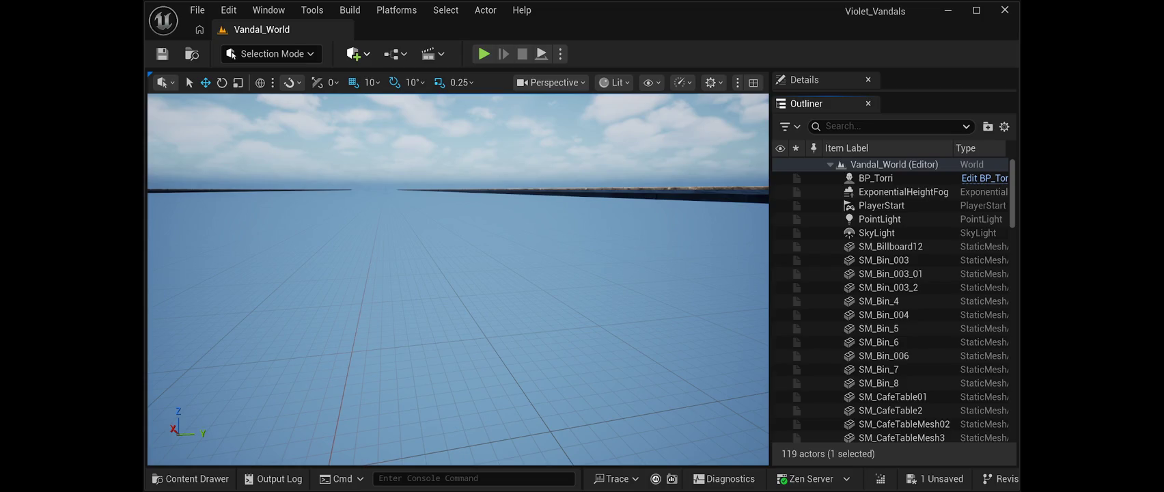
pyautogui.hotkey('ctrl', 'v')
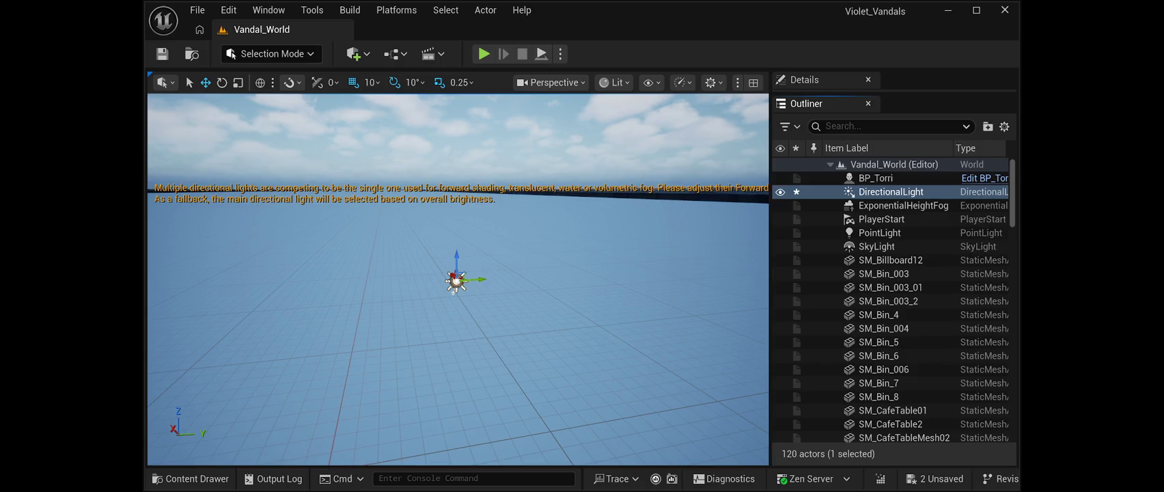
# - Delete the pasted DirectionalLight from Vandal_World
pyautogui.press('Delete')
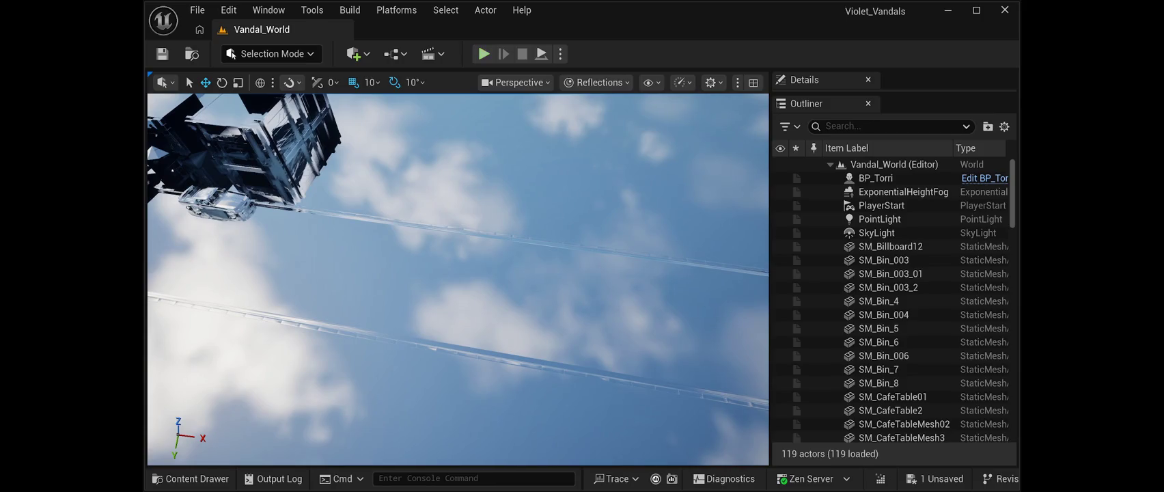
# - Start Play In Editor with Alt+P and switch the game view to Reflections with Alt+8
pyautogui.hotkey('alt', 'p')
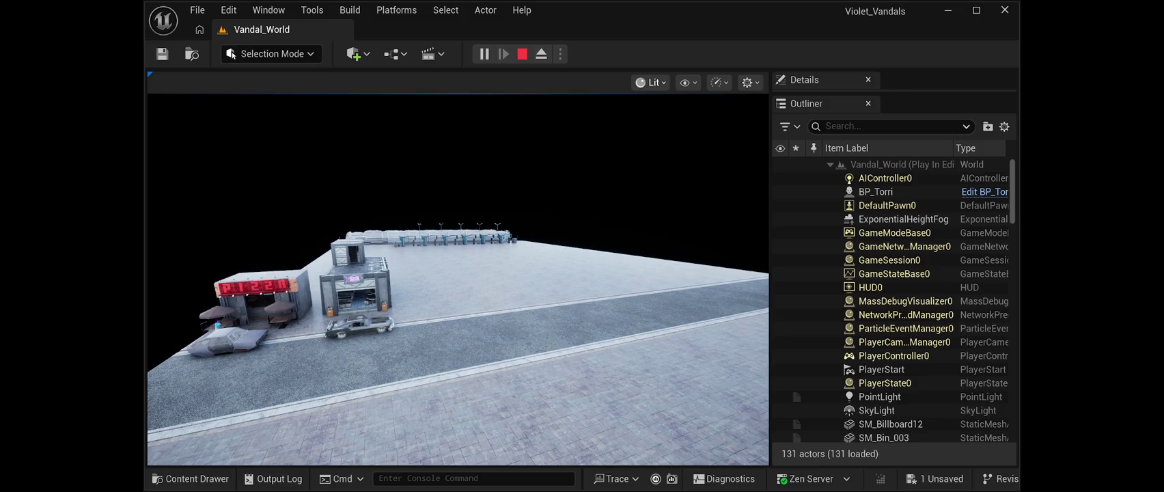
pyautogui.hotkey('alt', '8')
# - Take control of the running game, return it to Lit view with F3, then end play with Esc
pyautogui.click(458, 273)
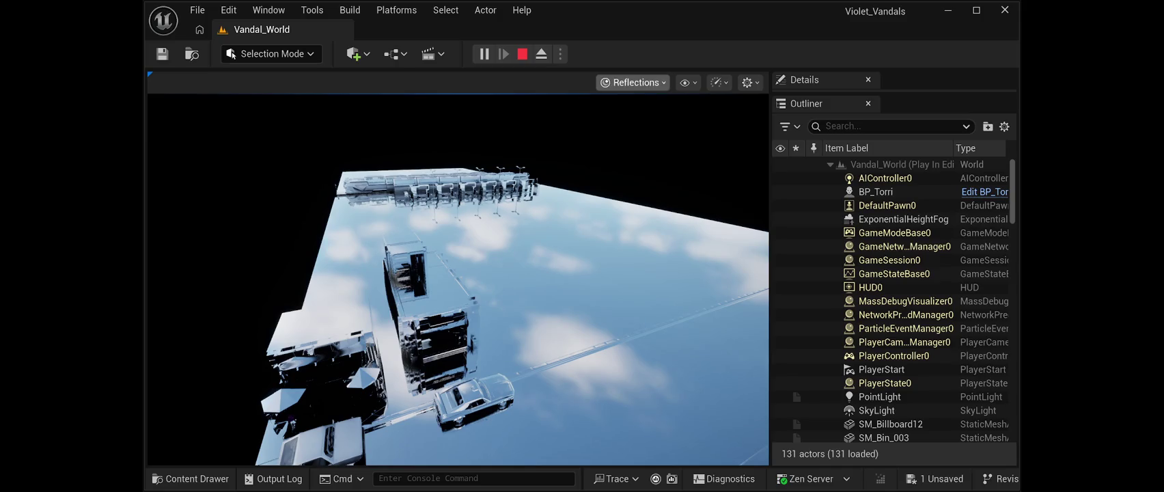
pyautogui.press('F3')
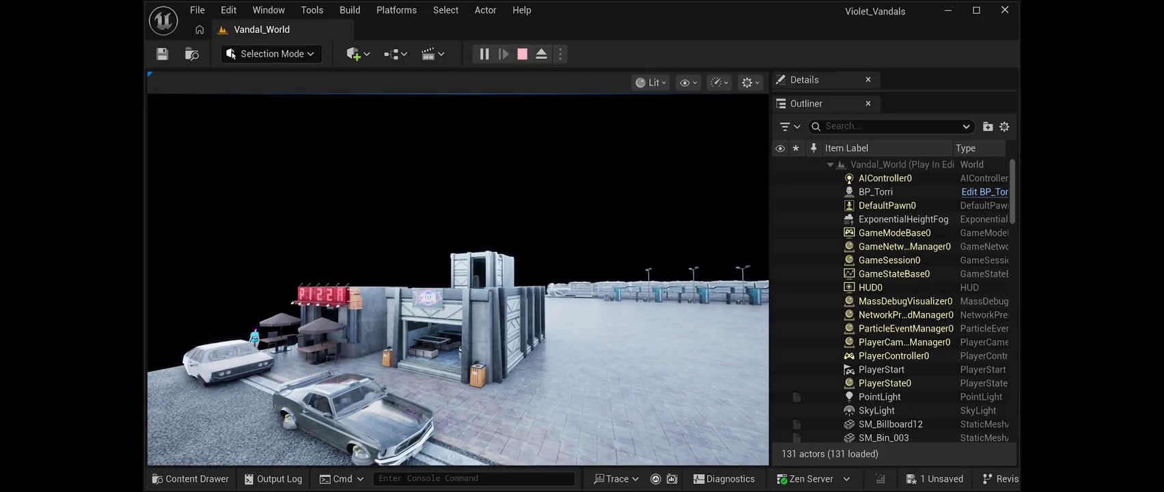
pyautogui.press('Escape')
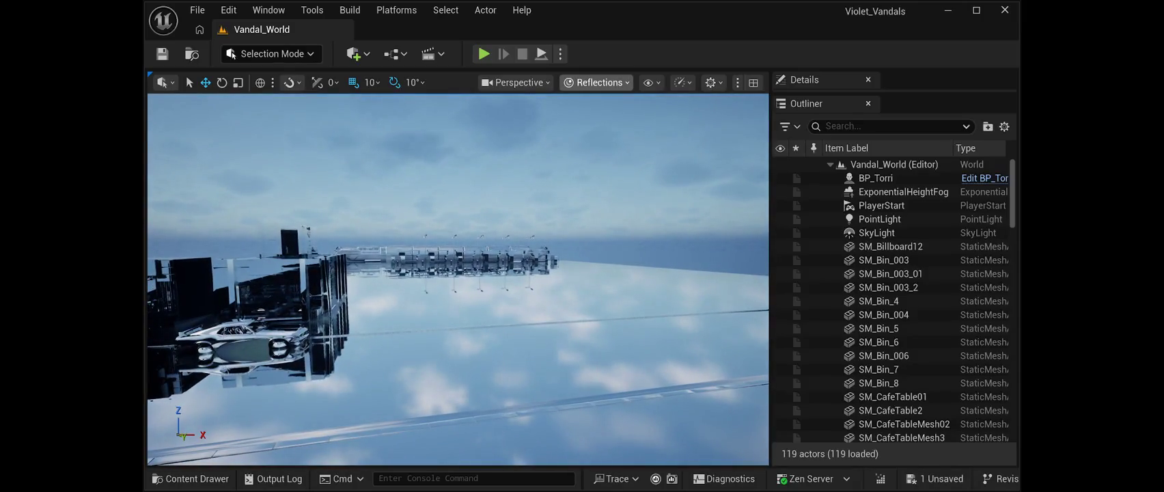
# - Set the editor viewport view mode from Reflections back to Lit with Alt+4
pyautogui.hotkey('alt', '4')
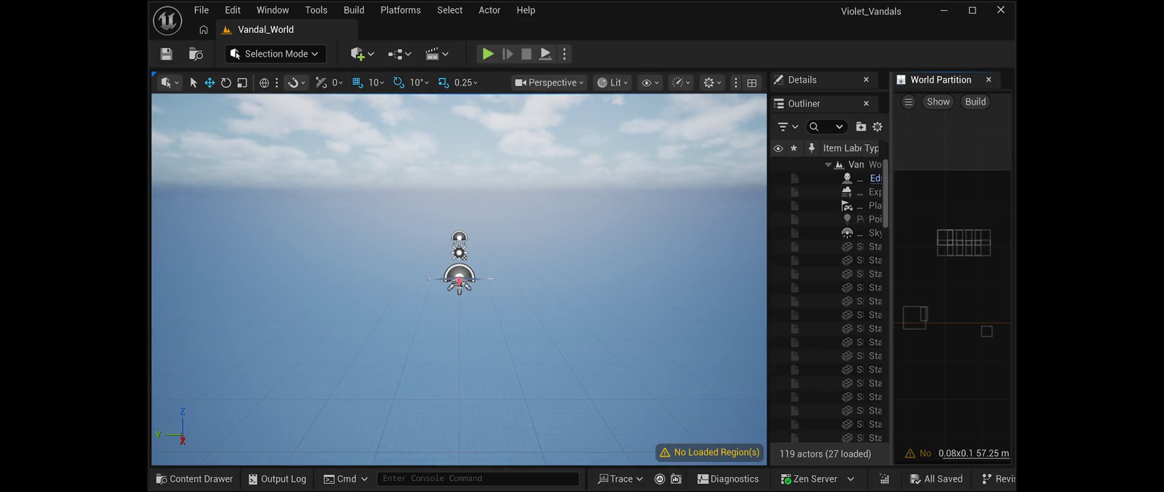
# - Load the street region of Vandal_World, bringing back the pizza shop, car and road, then close the map
pyautogui.moveTo(892, 273); pyautogui.dragTo(791, 274)
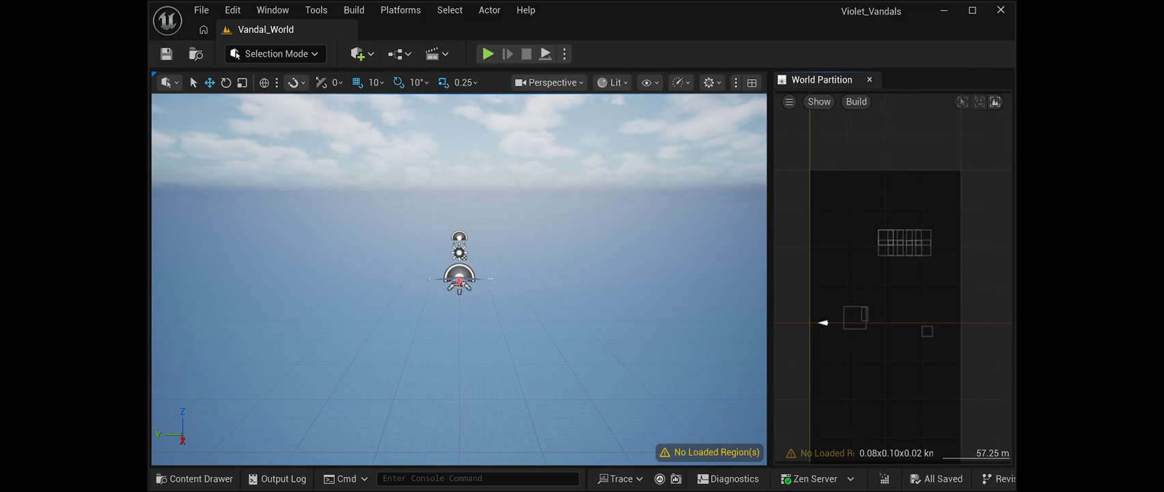
pyautogui.scroll(-2, 945, 408)
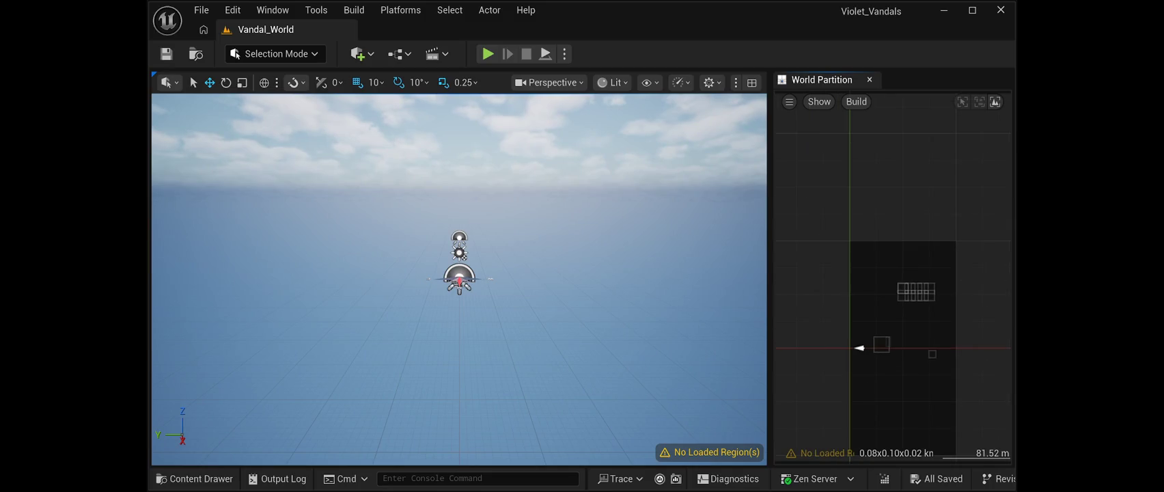
pyautogui.moveTo(975, 411)
pyautogui.mouseDown()
pyautogui.moveTo(835, 235)
pyautogui.moveTo(819, 172)
pyautogui.mouseUp()
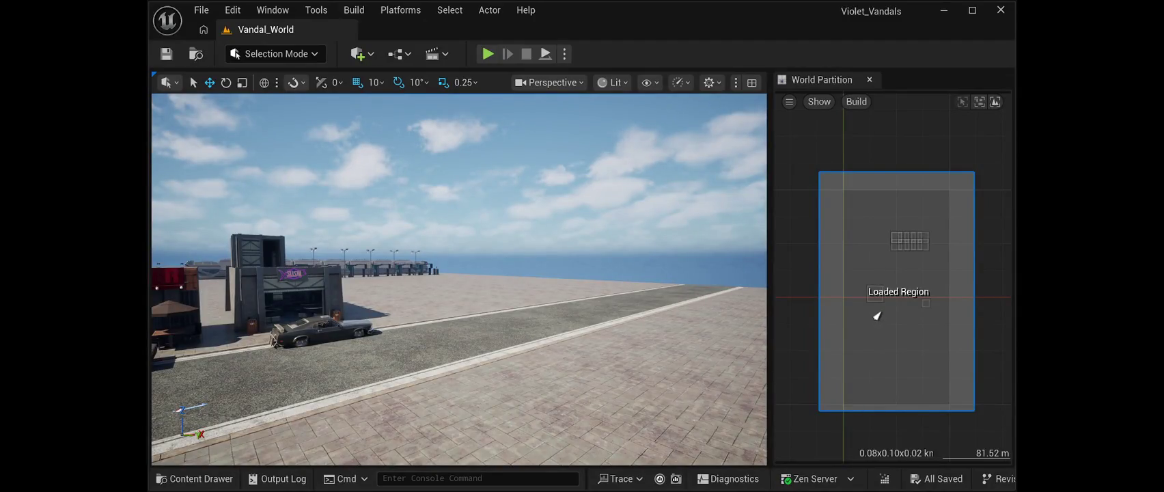
pyautogui.click(869, 79)
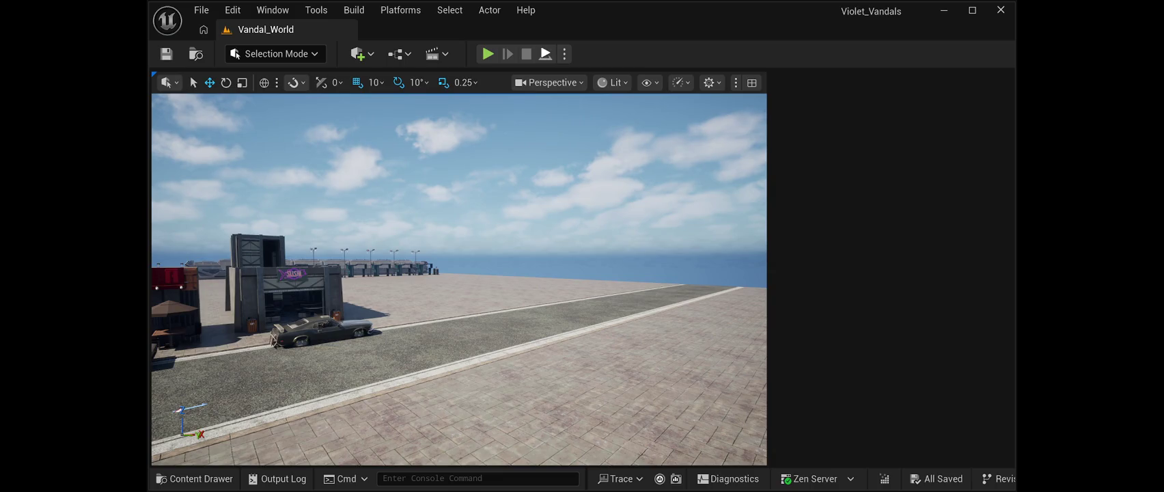
pyautogui.hotkey('alt', 'p')
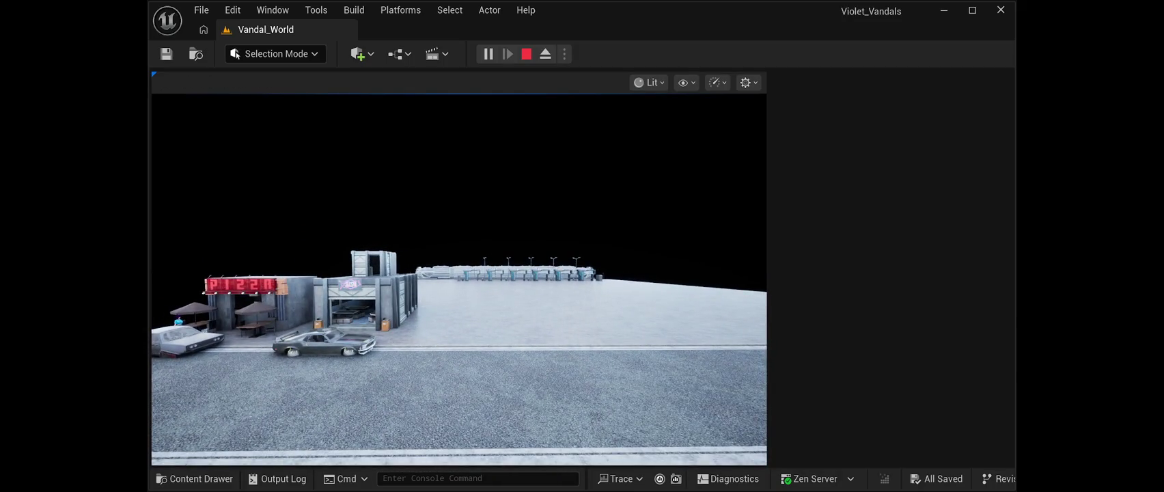
pyautogui.press('Escape')
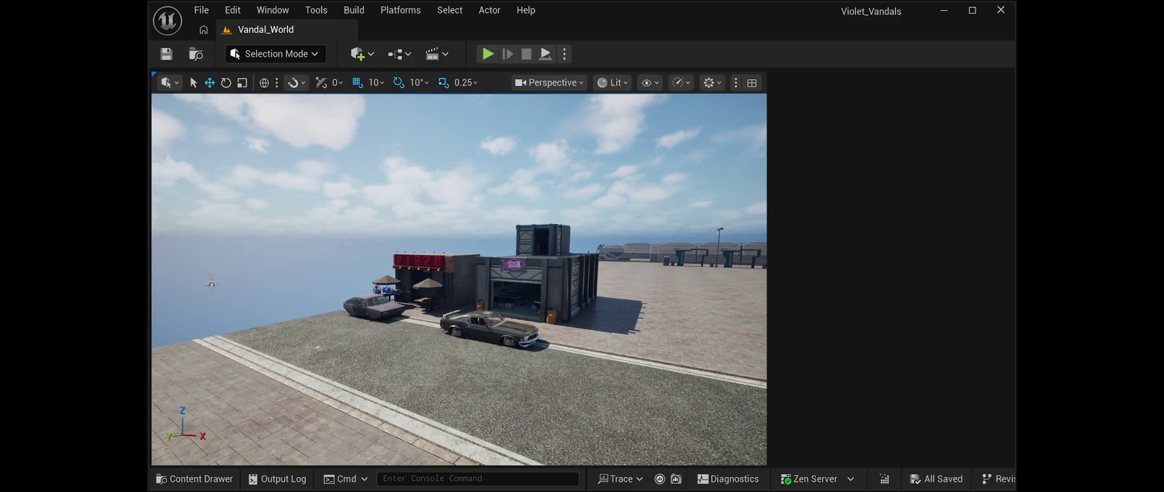
pyautogui.click(272, 9)
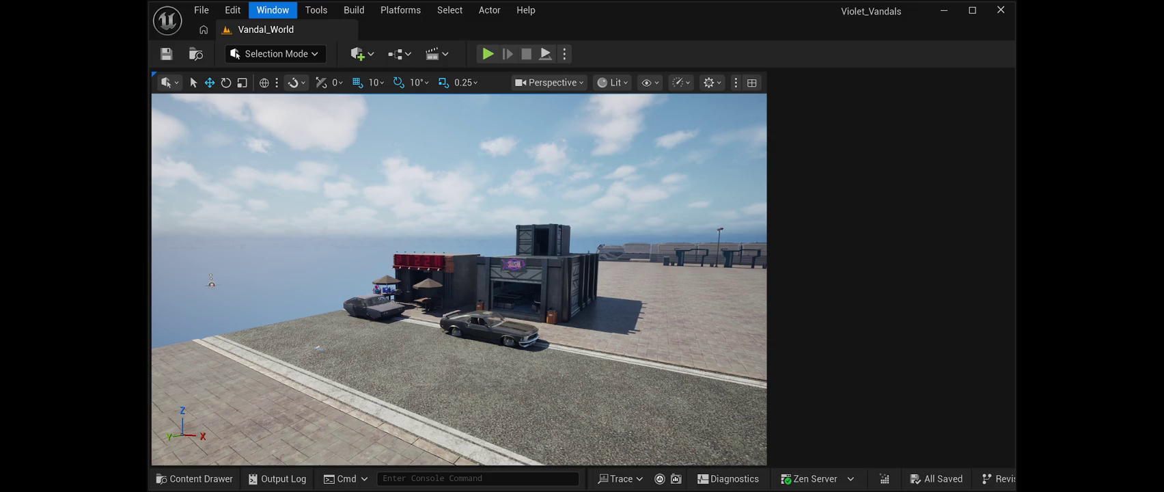
# - Maximize the editor window and stretch the Outliner so all 119 Vandal_World actors are listed
pyautogui.scroll(-3, 888, 274)
pyautogui.scroll(3, 889, 287)
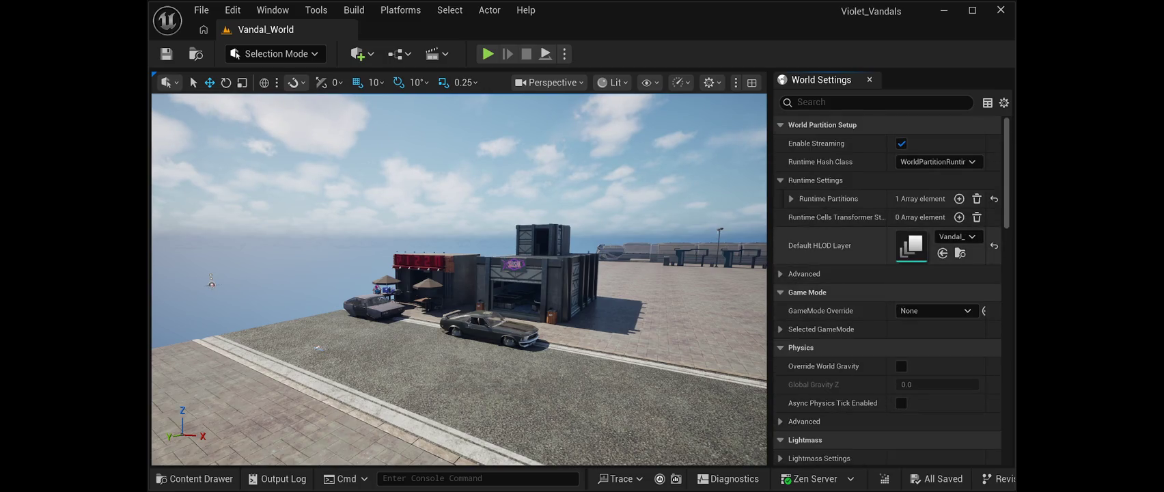
pyautogui.scroll(-8, 888, 287)
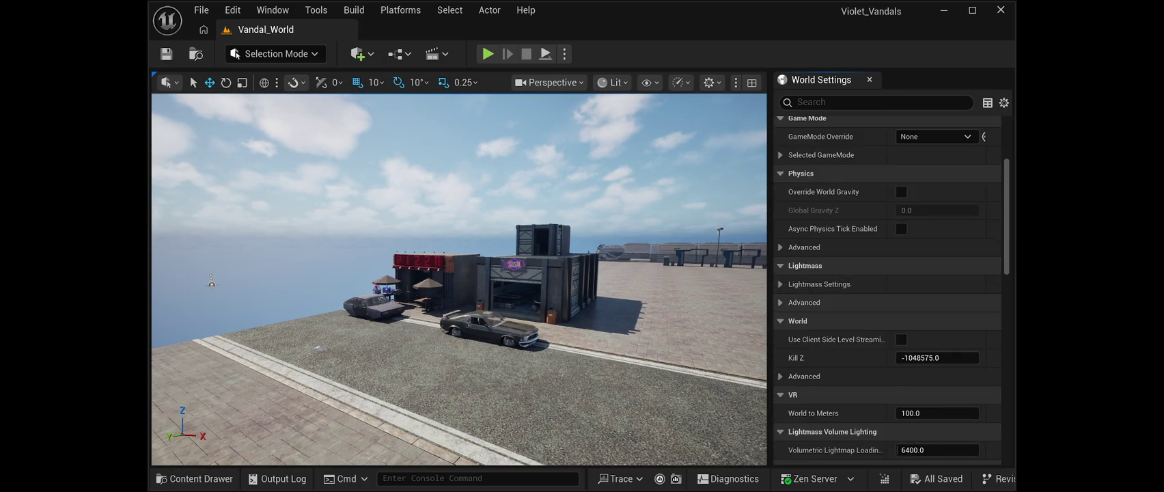
pyautogui.scroll(-10, 889, 287)
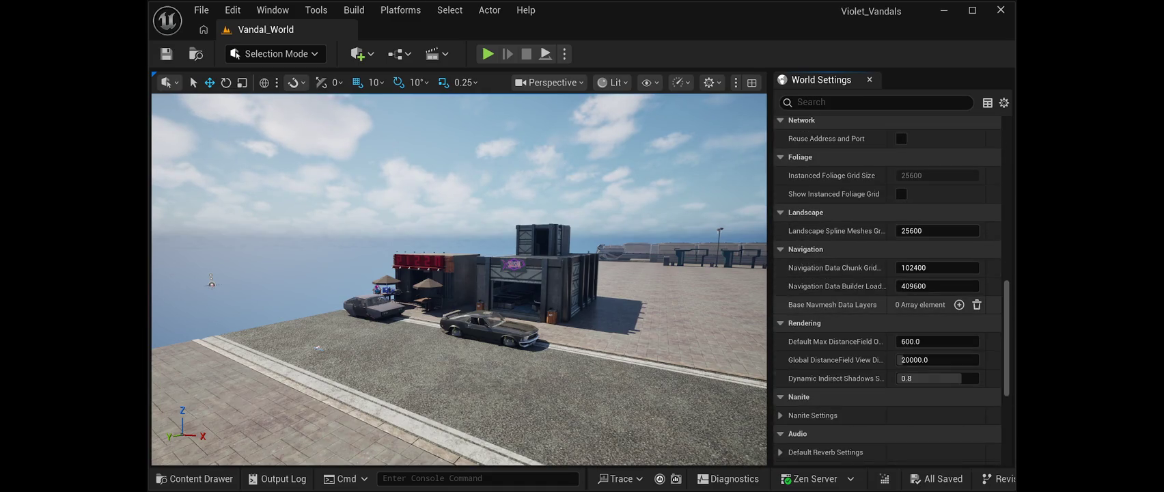
pyautogui.scroll(10, 888, 286)
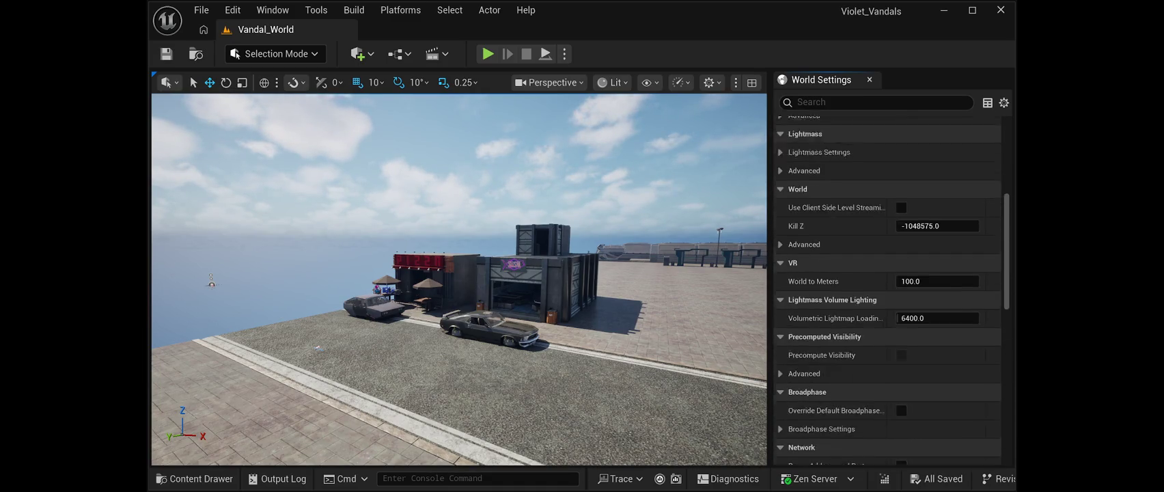
pyautogui.scroll(3, 888, 287)
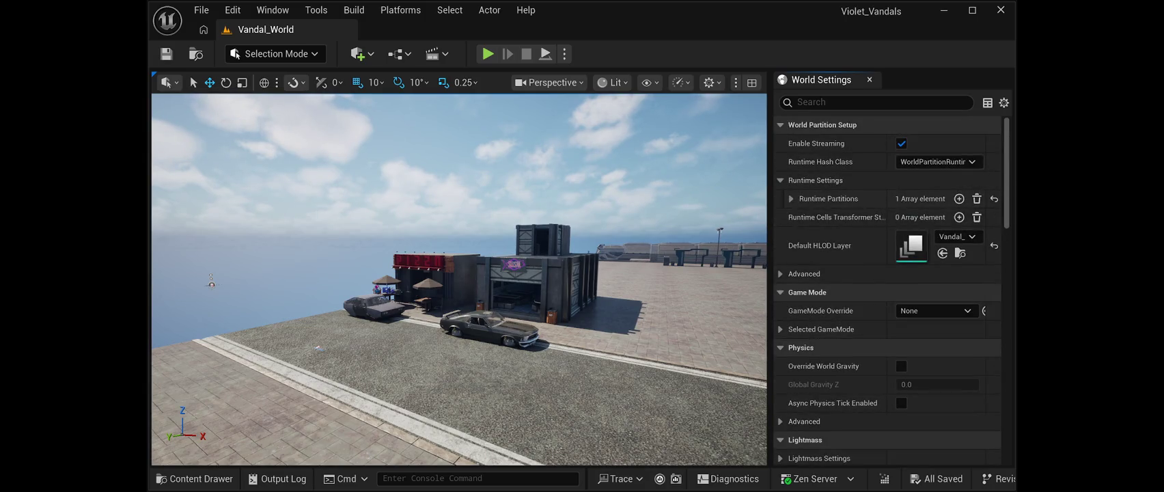
pyautogui.click(972, 9)
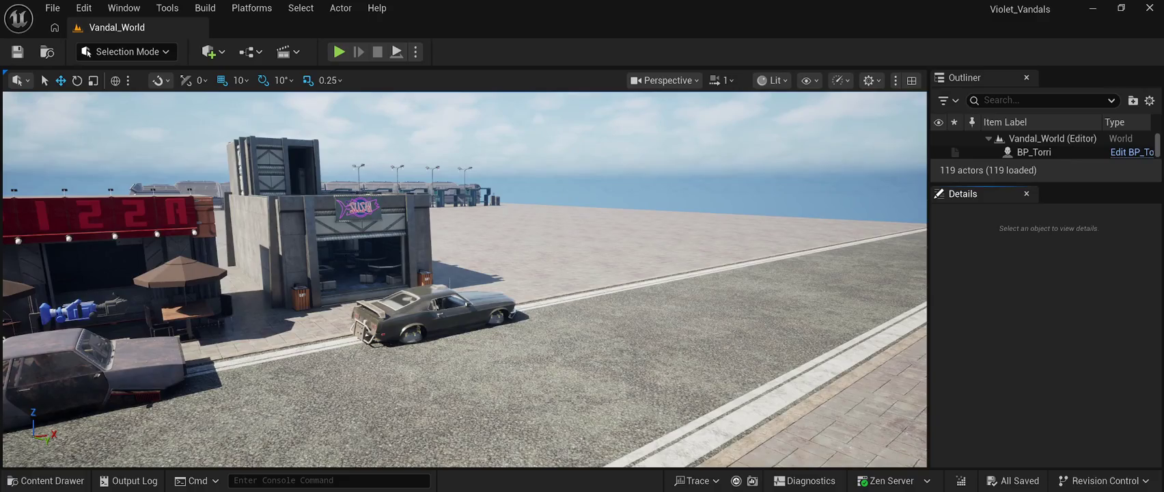
pyautogui.moveTo(1045, 183); pyautogui.dragTo(1045, 471)
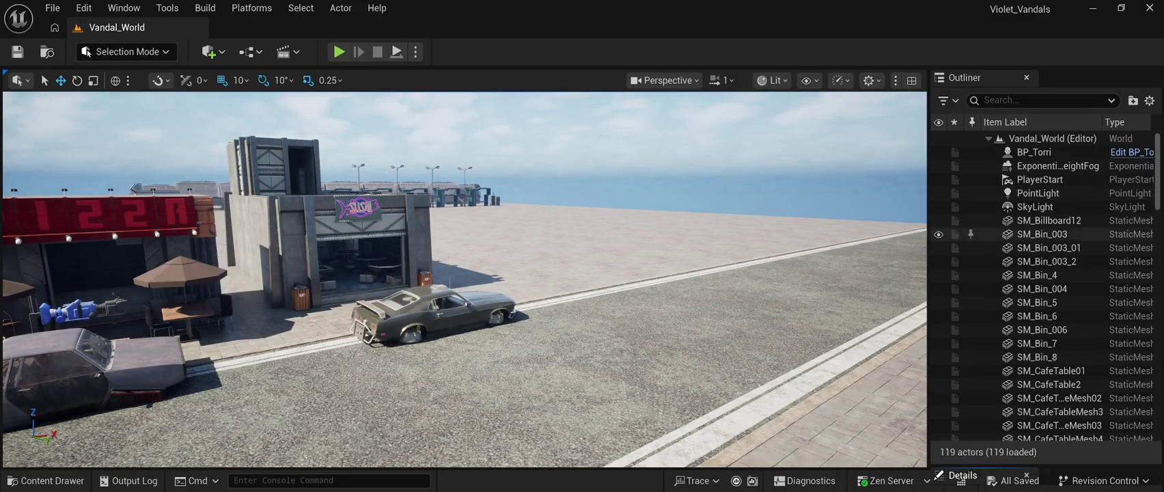
# - Select the SunSky actor in the Outliner and show its Details properties
pyautogui.scroll(-7, 1045, 287)
pyautogui.scroll(-5, 1045, 223)
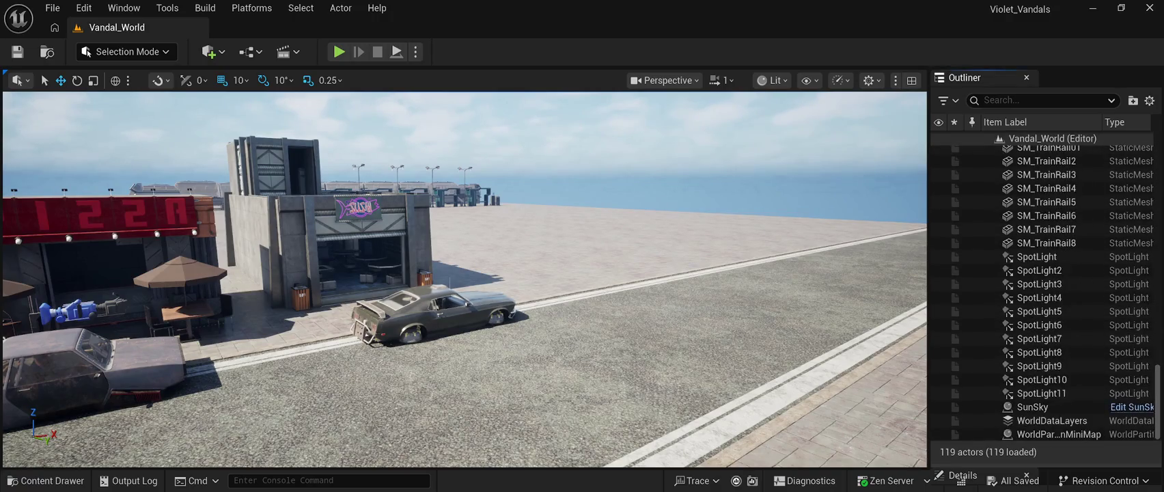
pyautogui.click(1045, 407)
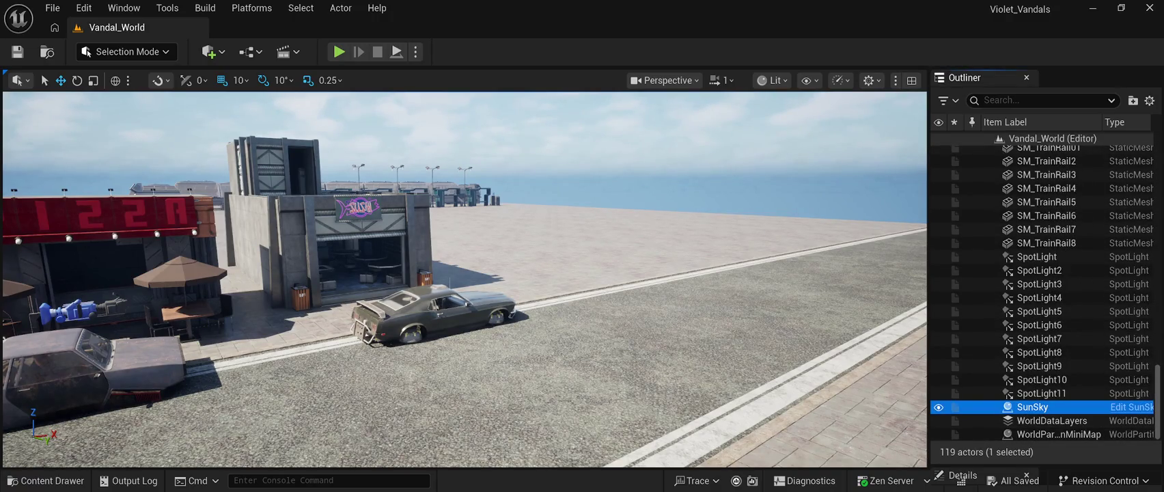
pyautogui.click(963, 475)
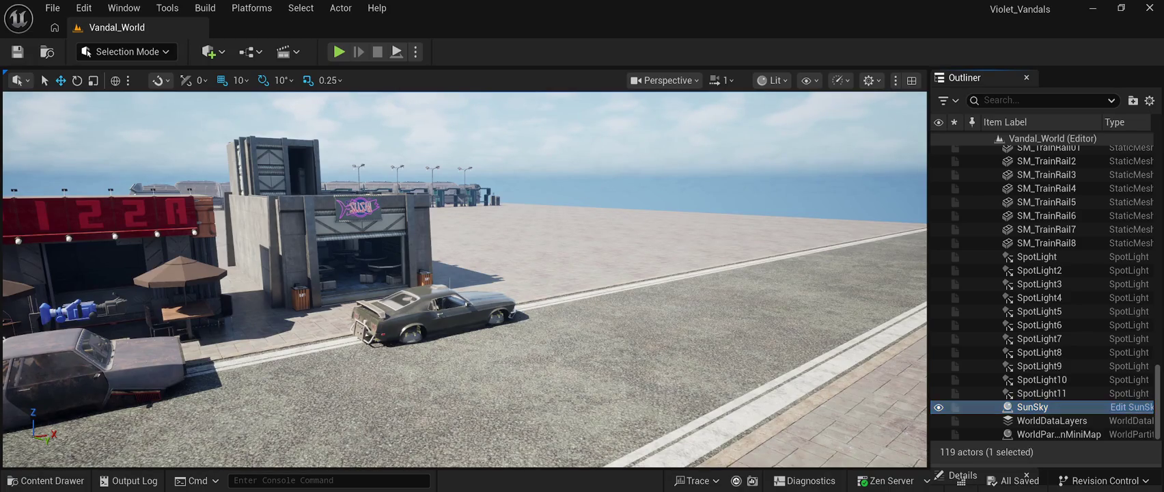
# - Review SunSky's location, date and daylight saving settings, then dock the Outliner beside Details
pyautogui.scroll(-2, 1042, 349)
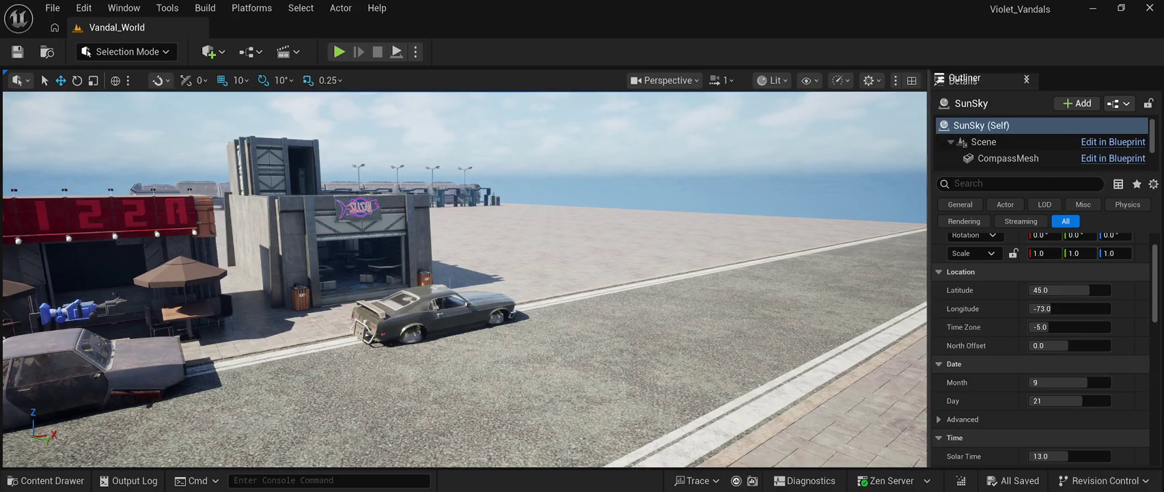
pyautogui.scroll(-3, 1042, 348)
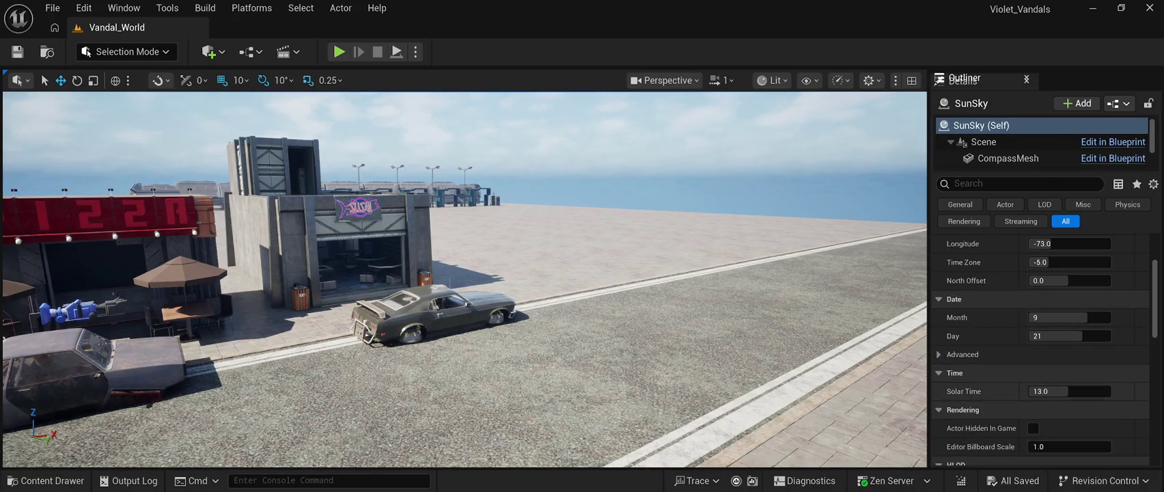
pyautogui.click(963, 353)
pyautogui.scroll(-2, 1039, 345)
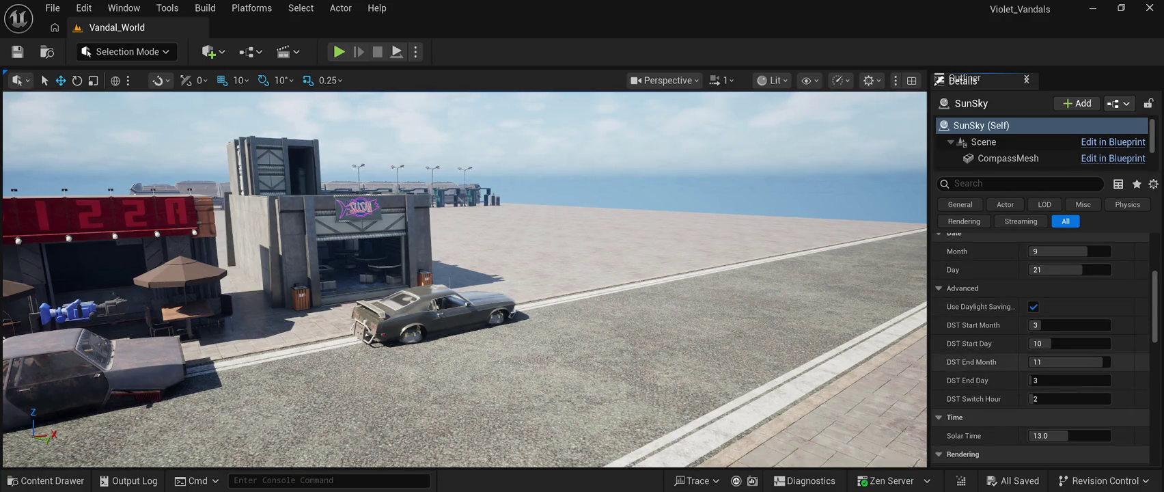
pyautogui.scroll(-1, 1045, 347)
pyautogui.scroll(-1, 1042, 348)
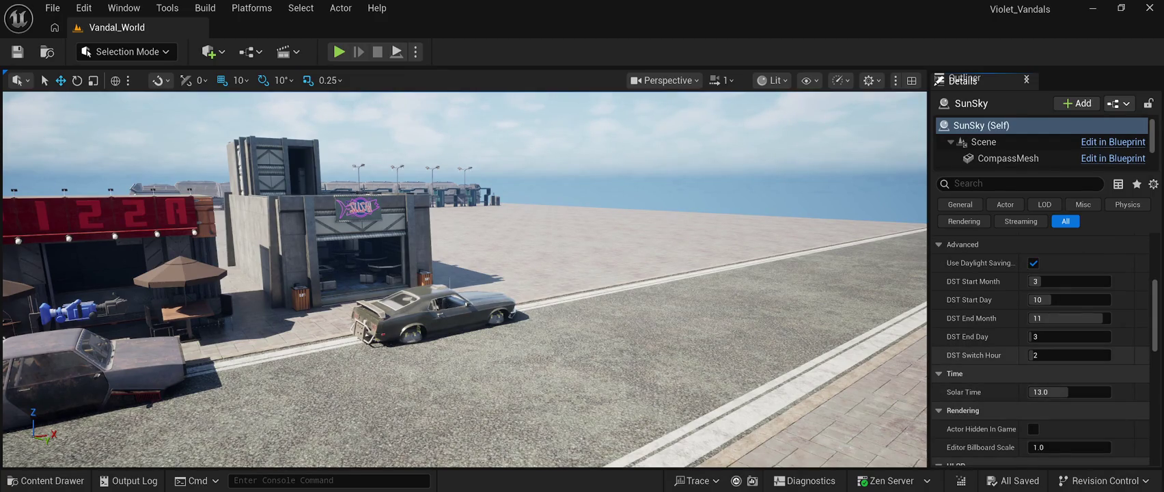
pyautogui.scroll(-3, 1042, 348)
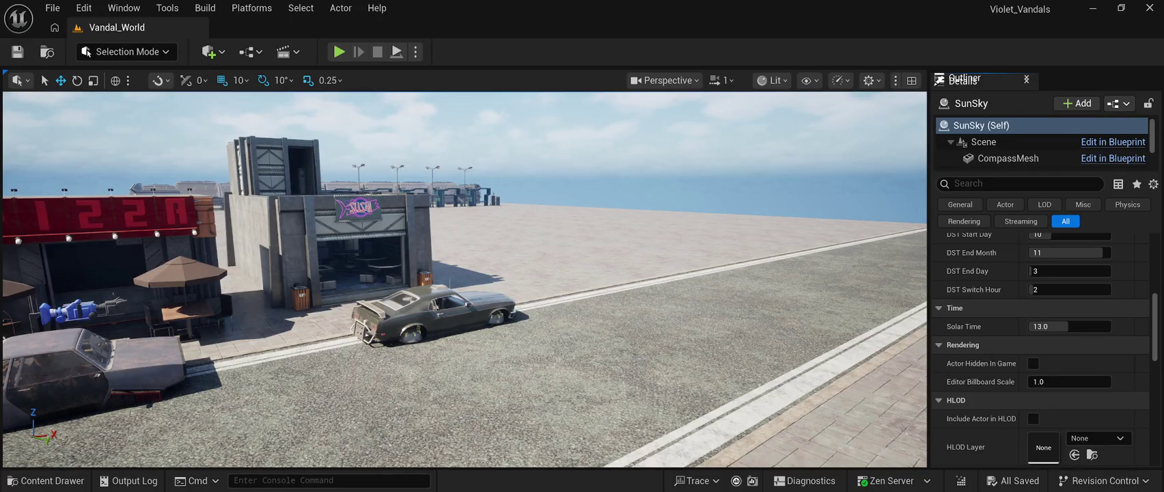
pyautogui.moveTo(965, 77); pyautogui.dragTo(1045, 273)
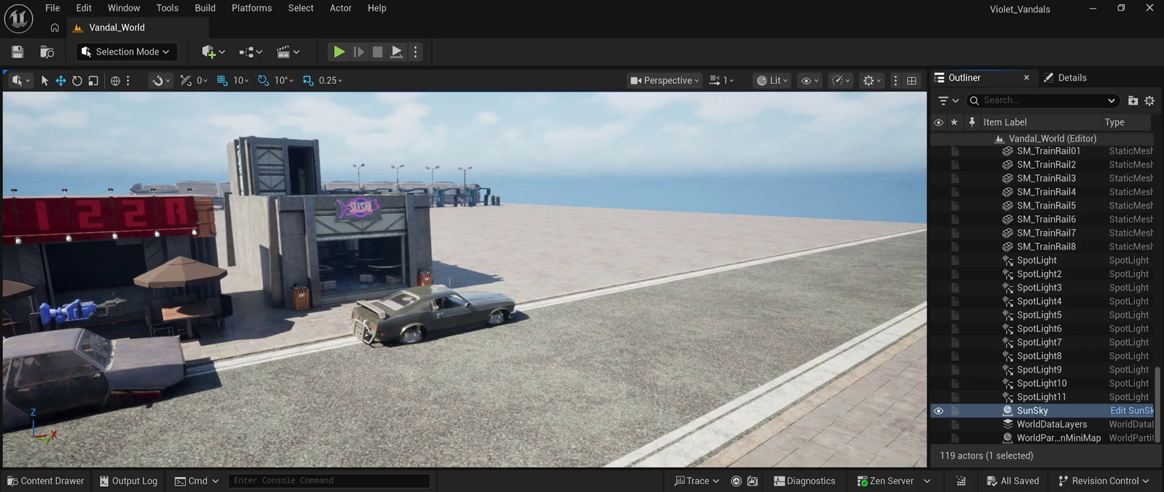
# - Delete the SunSky actor and play test the street under a black night sky
pyautogui.press('Delete')
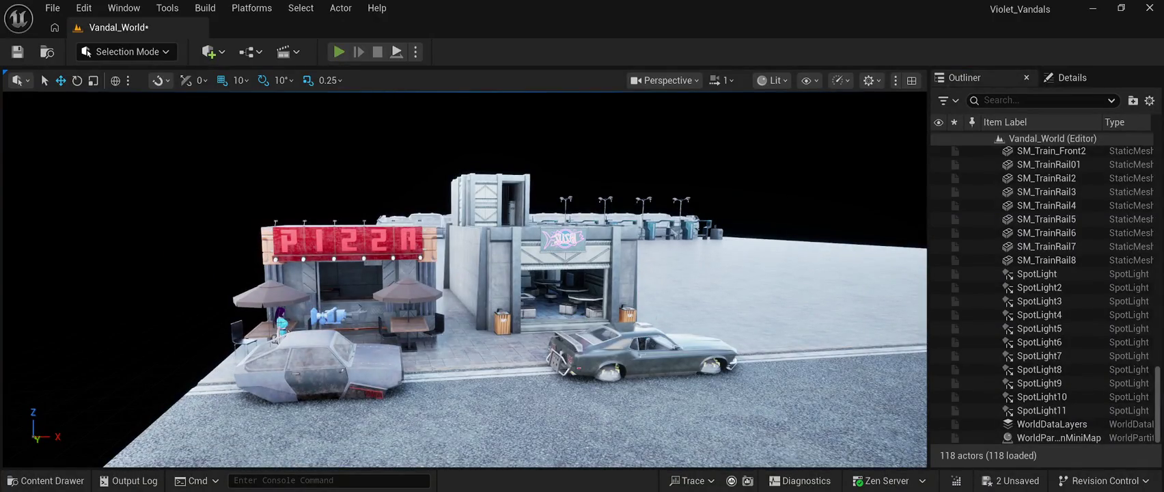
pyautogui.hotkey('alt', 'p')
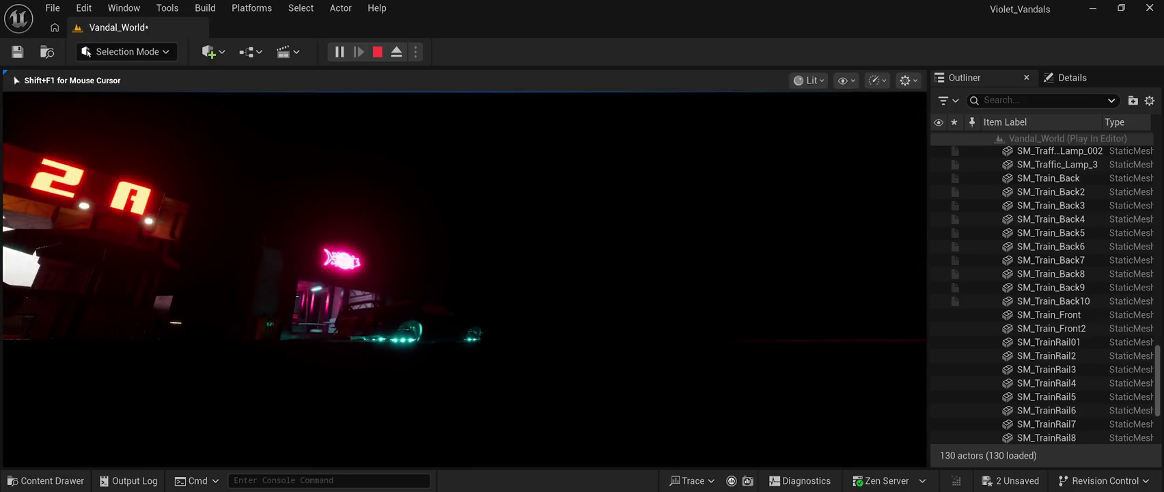
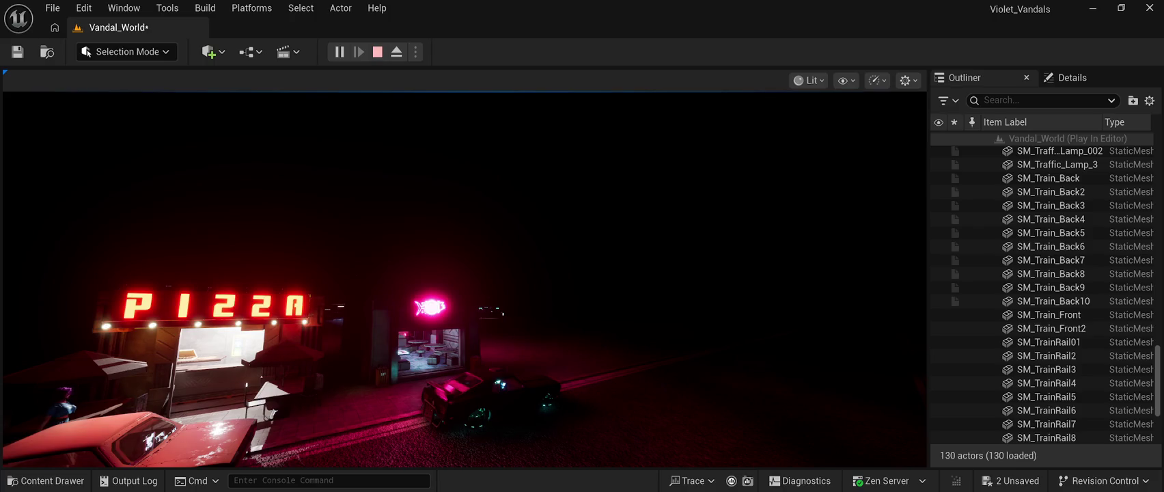
# - Stop the play test and save the Vandal_World level
pyautogui.press('Escape')
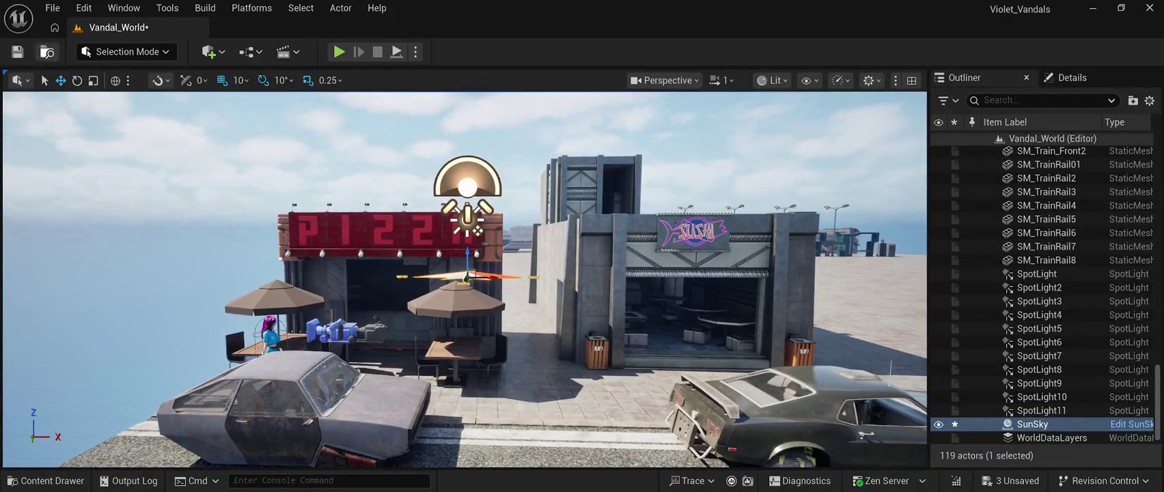
pyautogui.click(17, 52)
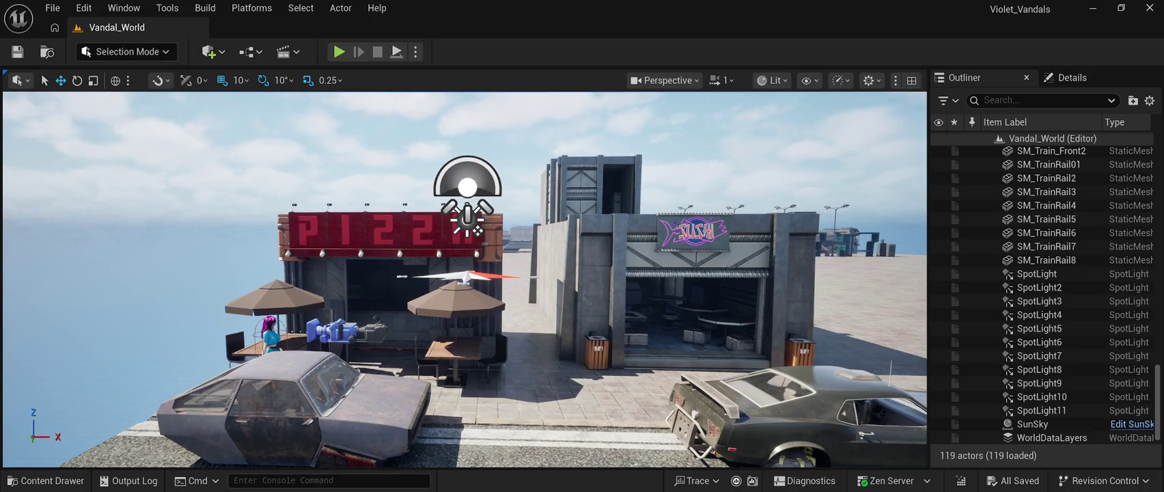
# - Restore the window size, select SunSky, save the level, then run and stop a play test
pyautogui.click(1121, 8)
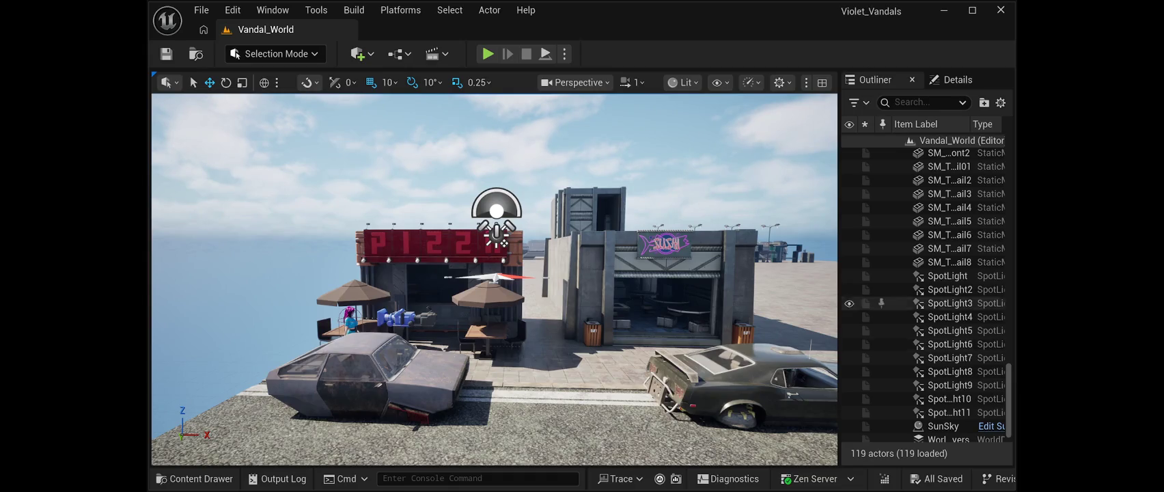
pyautogui.click(943, 426)
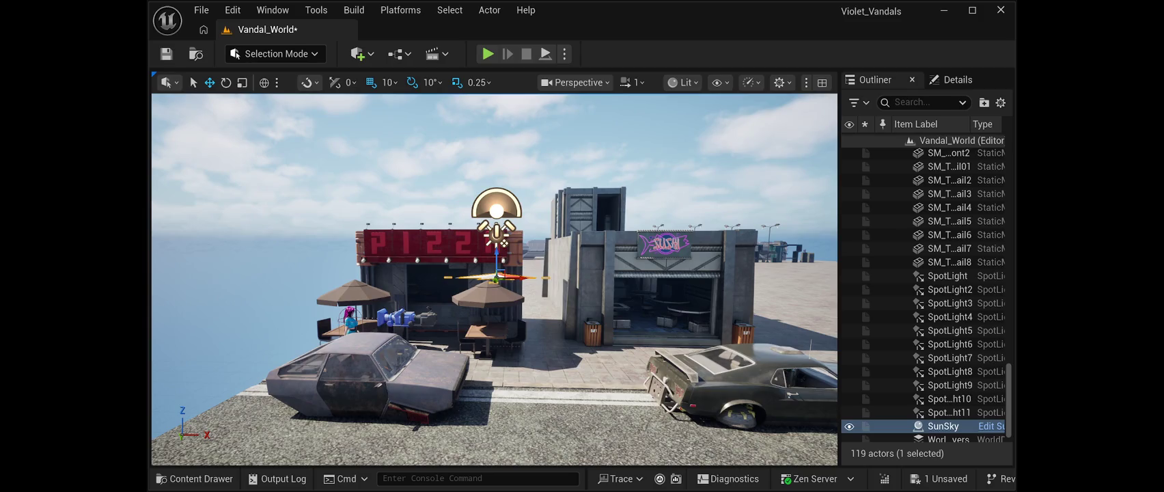
pyautogui.hotkey('ctrl', 's')
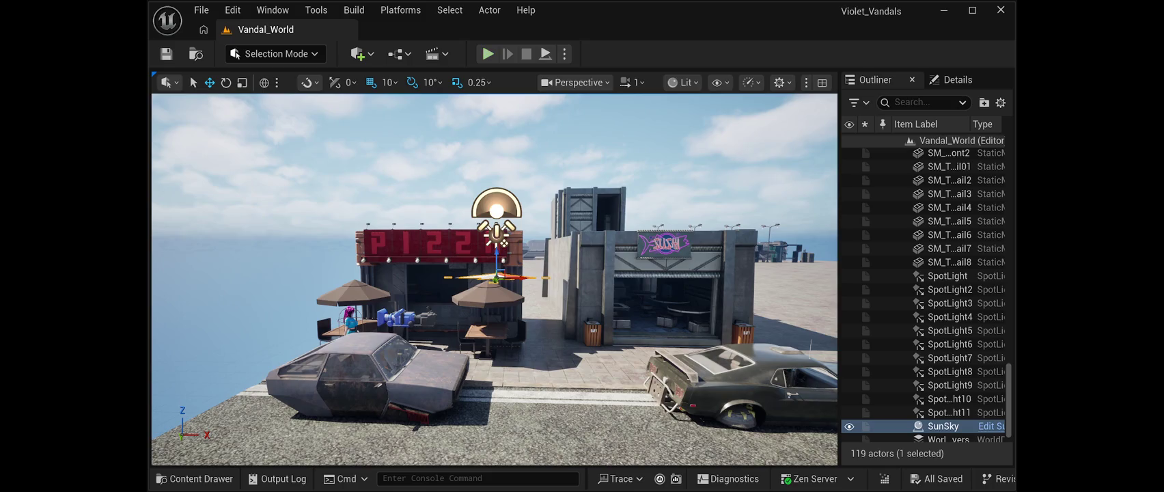
pyautogui.click(488, 53)
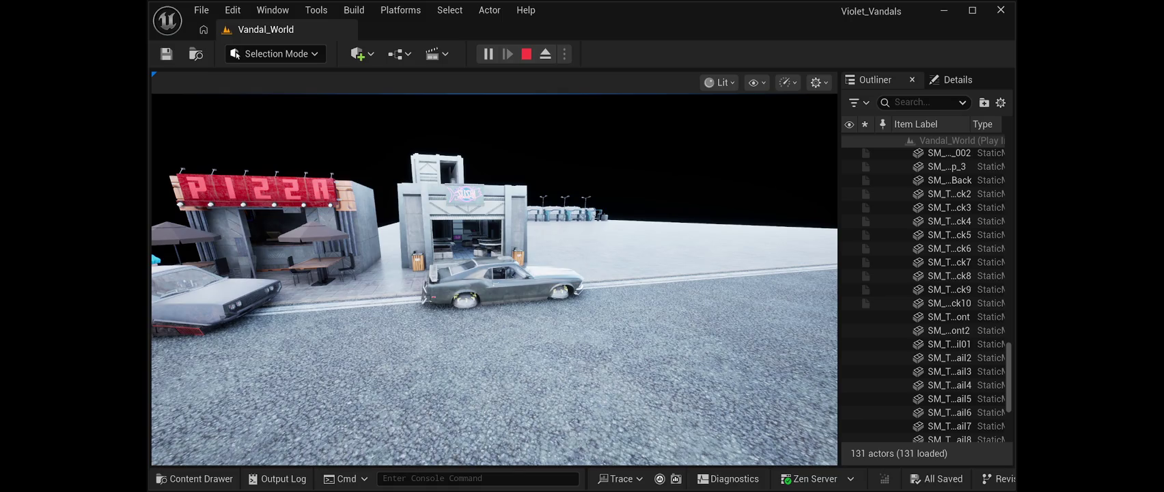
pyautogui.press('Escape')
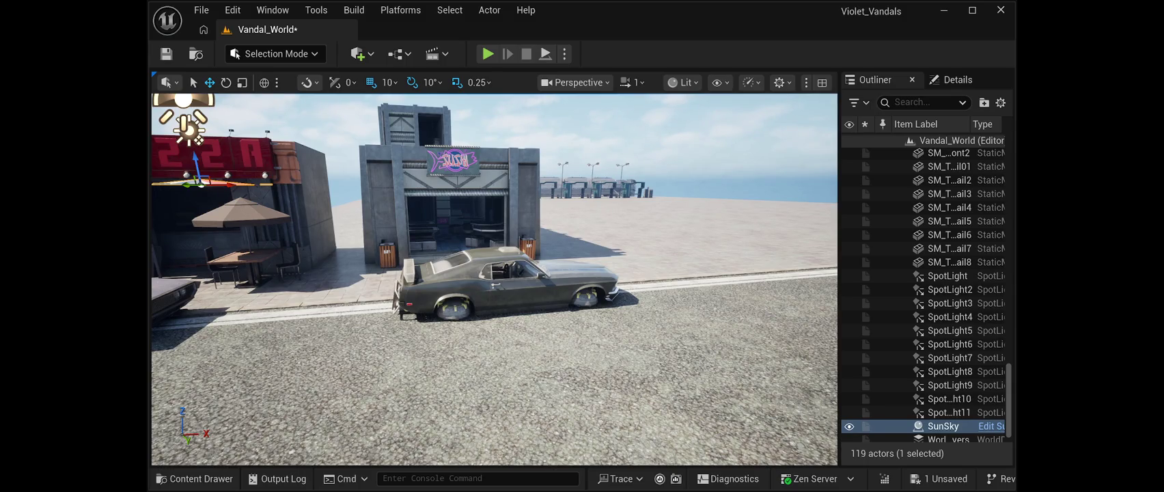
pyautogui.hotkey('ctrl', 's')
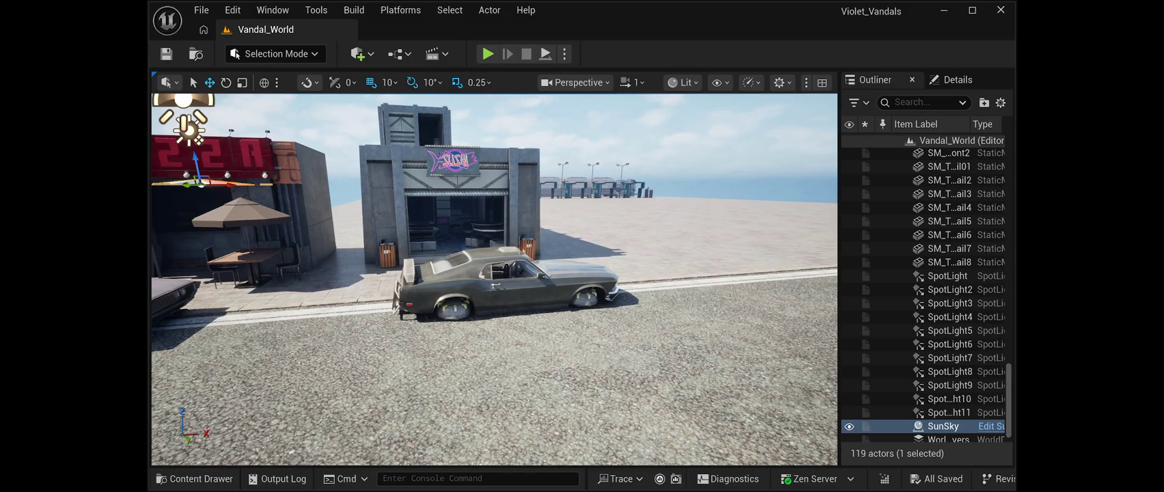
pyautogui.click(949, 302)
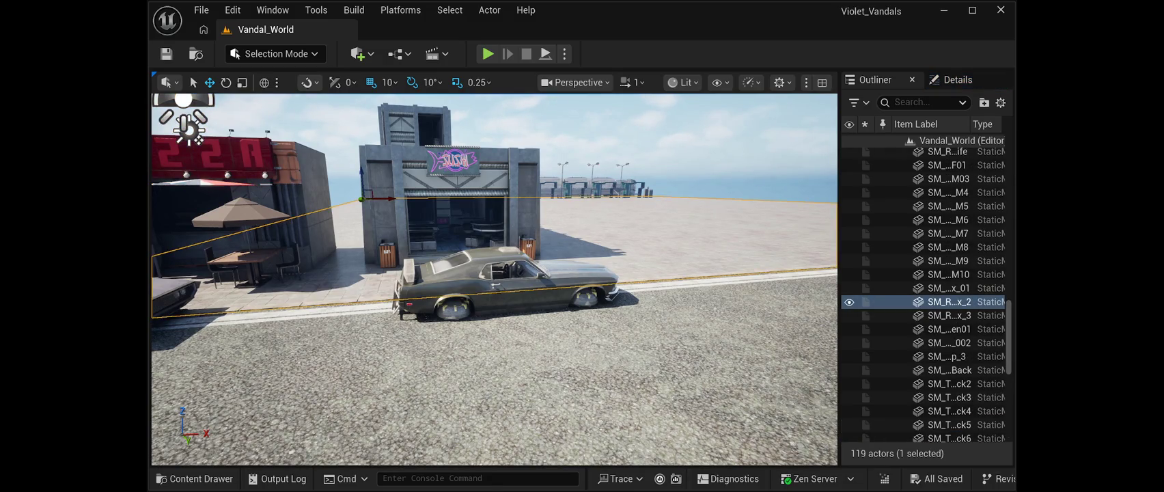
pyautogui.click(488, 53)
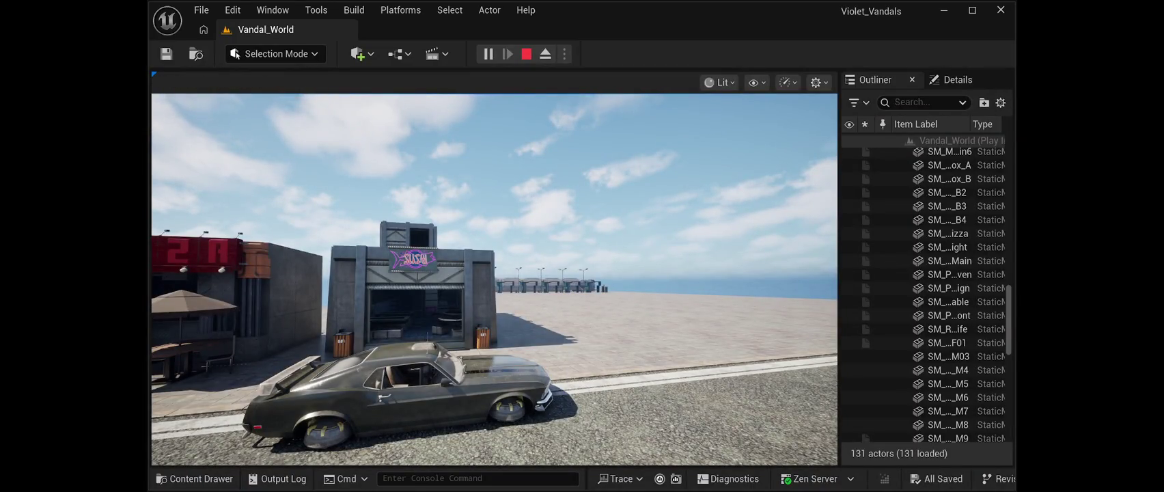
# - End the play test and save the Vandal_World level
pyautogui.press('Escape')
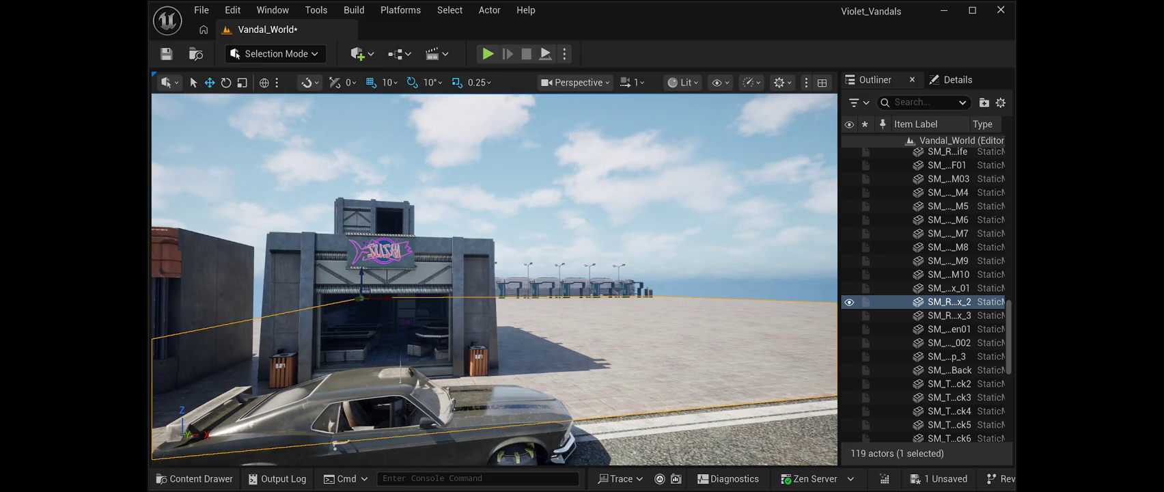
pyautogui.hotkey('ctrl', 's')
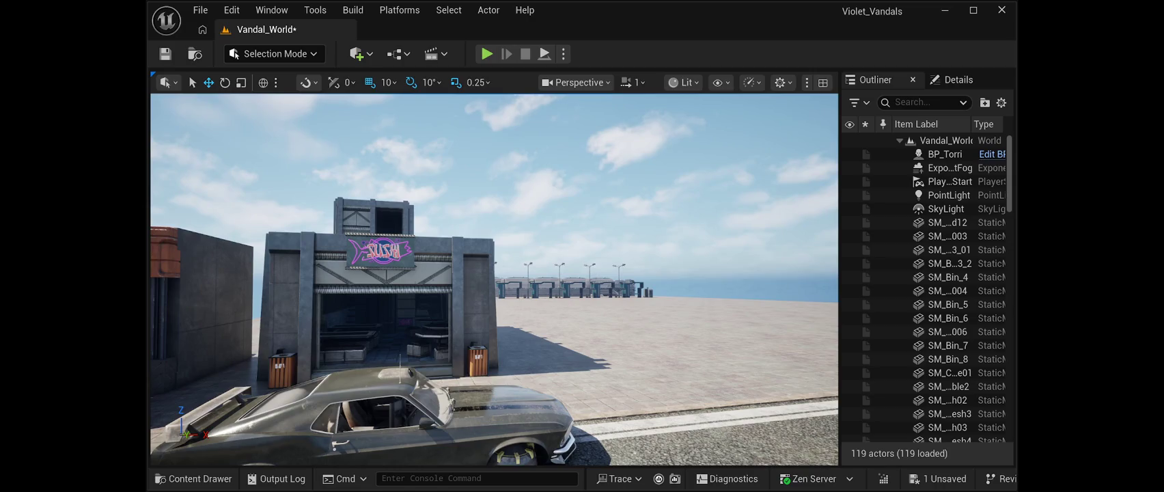
# - Save the refined street scene around the sushi shop with Ctrl+S
pyautogui.hotkey('ctrl', 's')
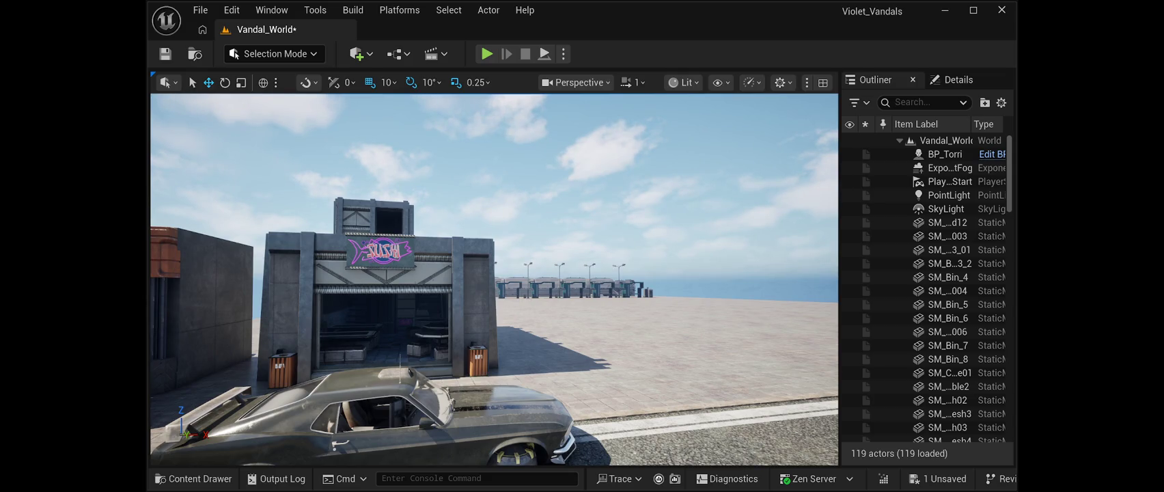
# - Select SunSky lower in the Outliner, then select BP_Torri near the top of the list
pyautogui.scroll(-5, 922, 278)
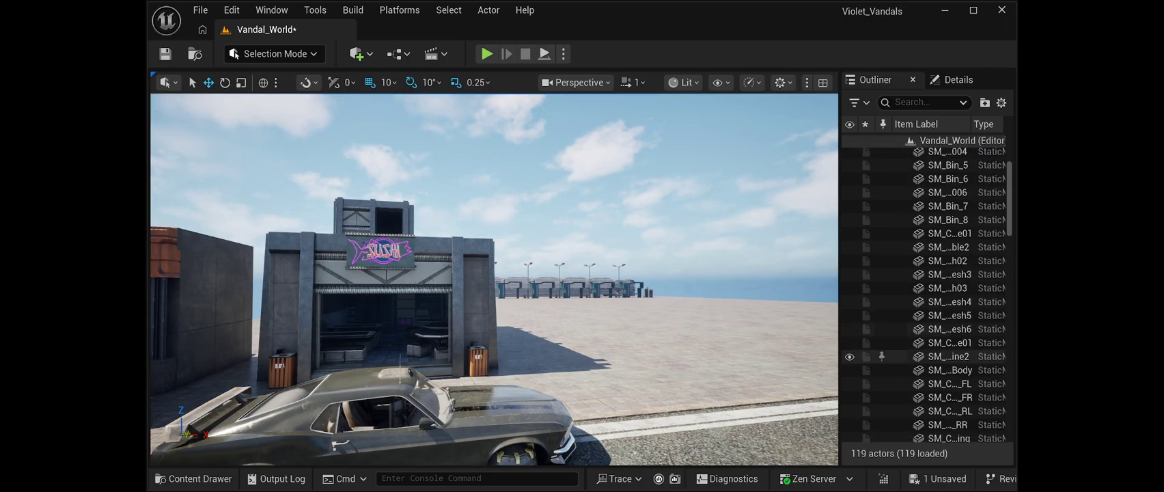
pyautogui.scroll(-10, 927, 293)
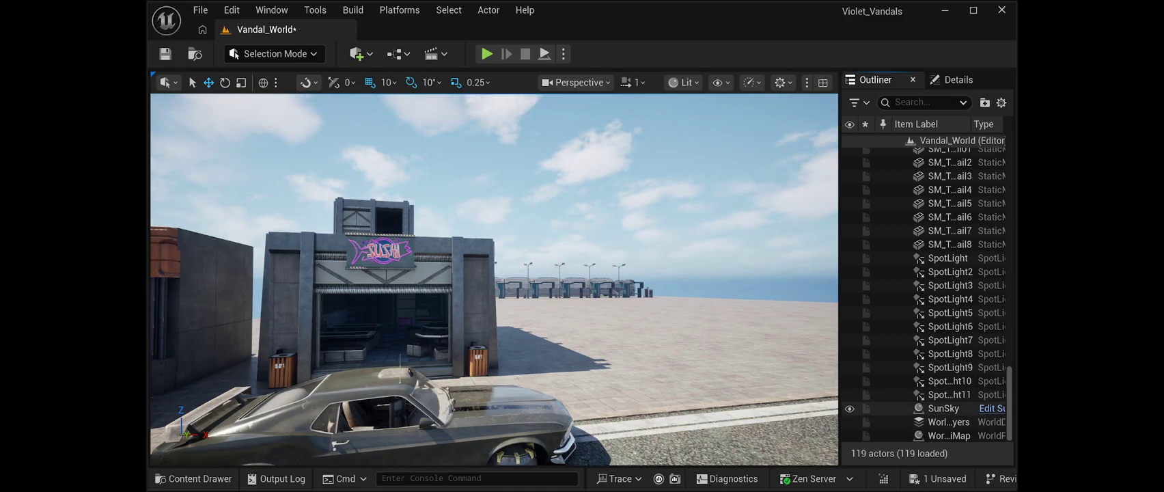
pyautogui.click(946, 408)
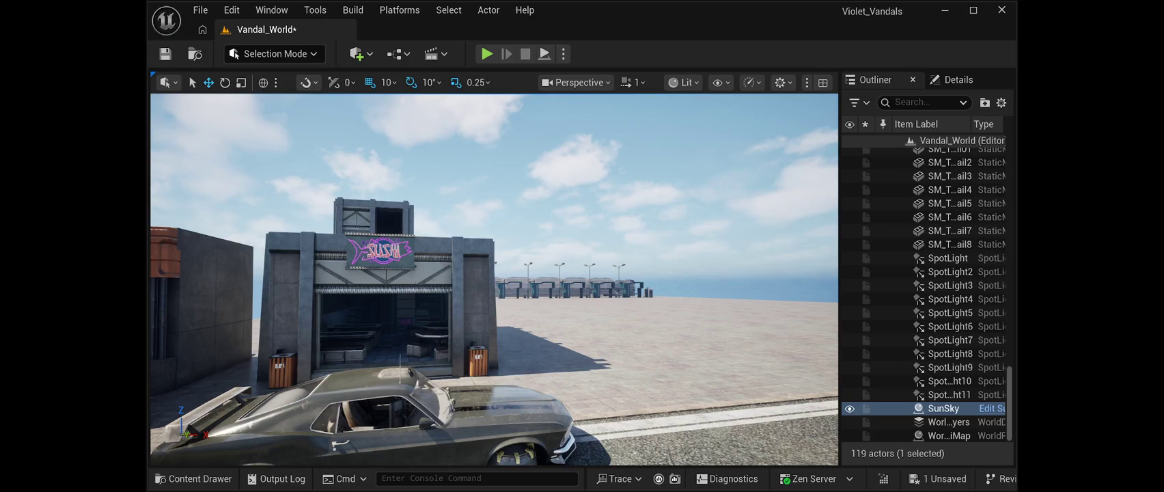
pyautogui.scroll(4, 949, 422)
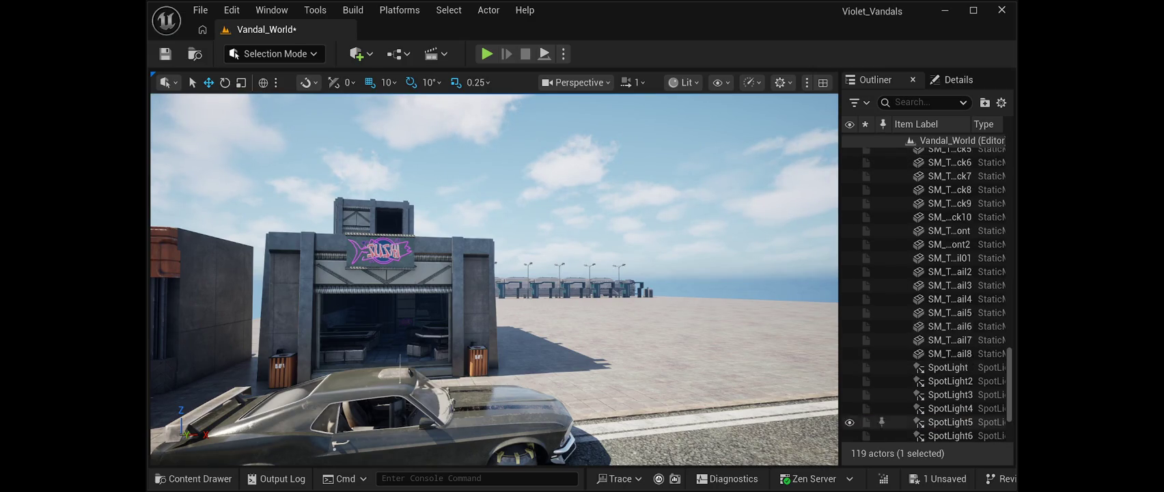
pyautogui.scroll(4, 950, 325)
pyautogui.scroll(3, 949, 328)
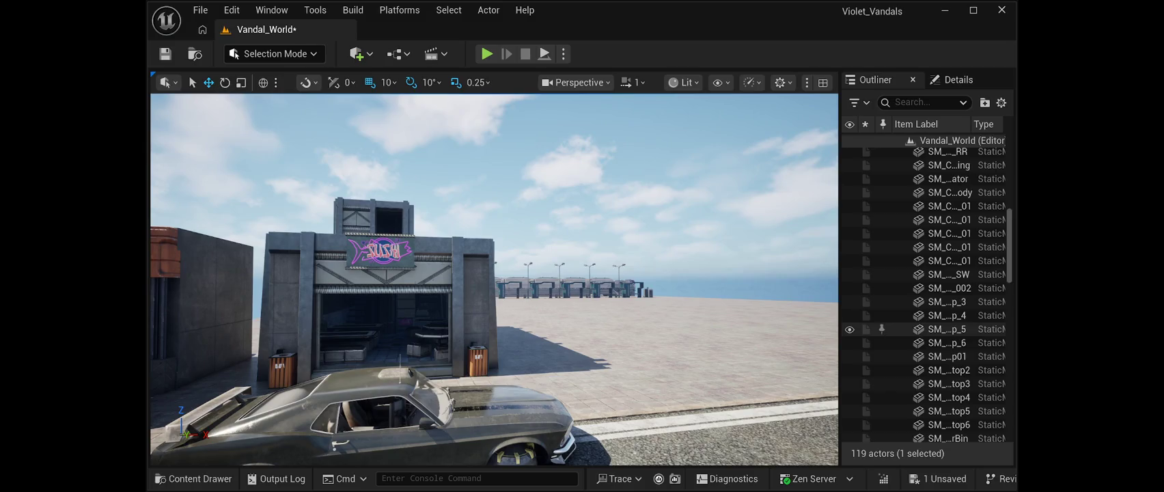
pyautogui.scroll(10, 949, 330)
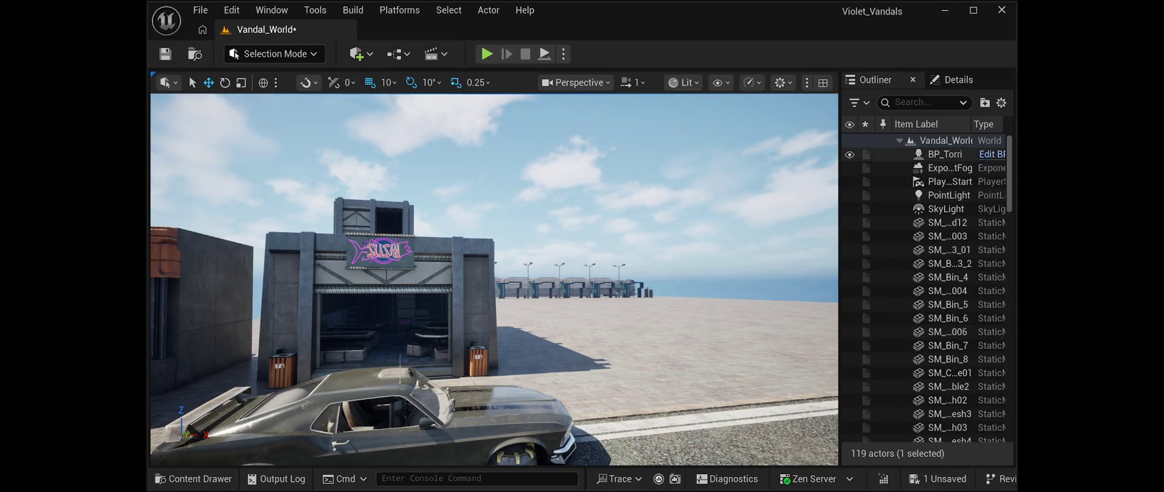
pyautogui.click(945, 154)
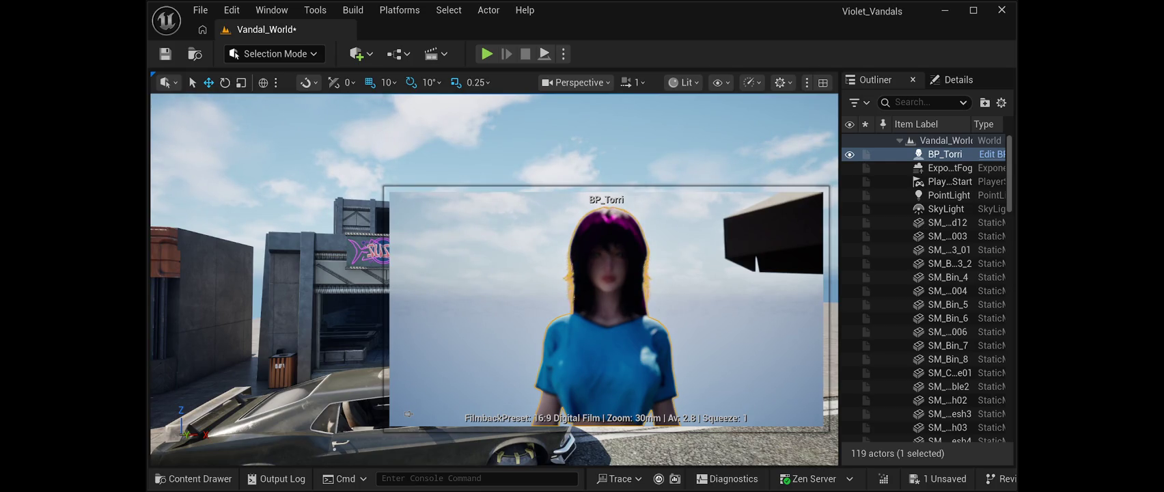
# - Save the level, deselect BP_Torri, and move the camera back and to the right
pyautogui.hotkey('ctrl', 's')
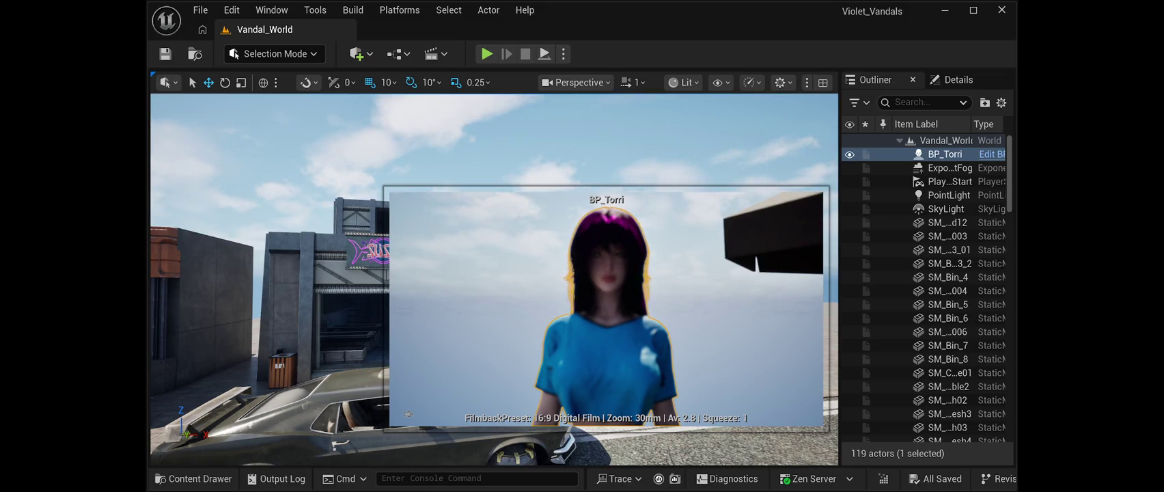
pyautogui.press('Escape')
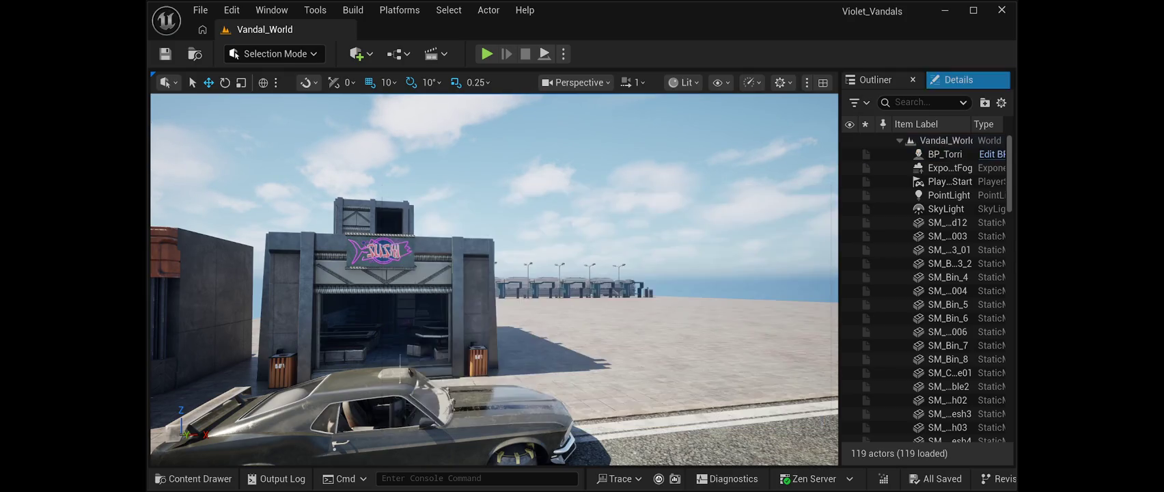
pyautogui.press('d')
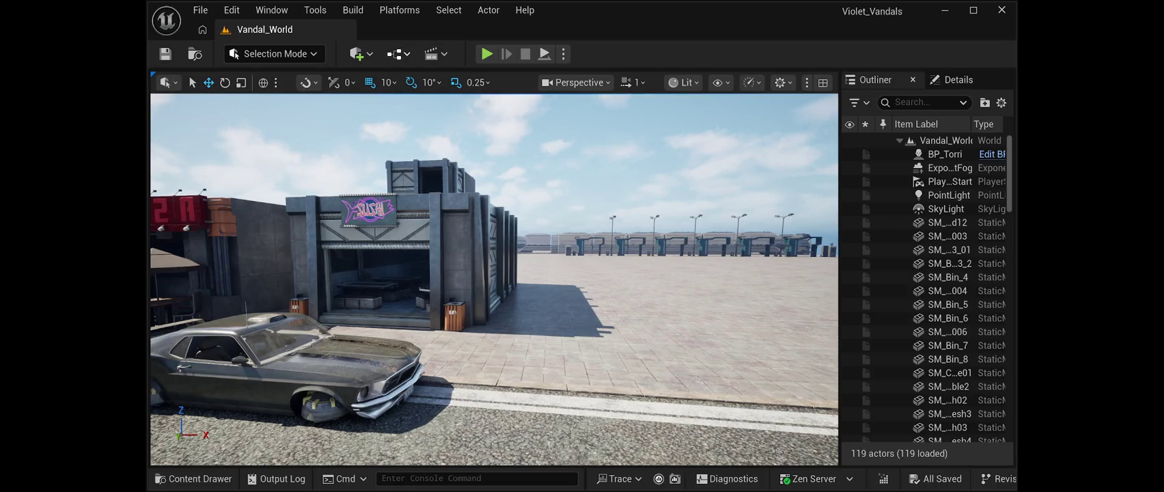
# - Select the sushi shop building in the viewport and save the level
pyautogui.click(410, 273)
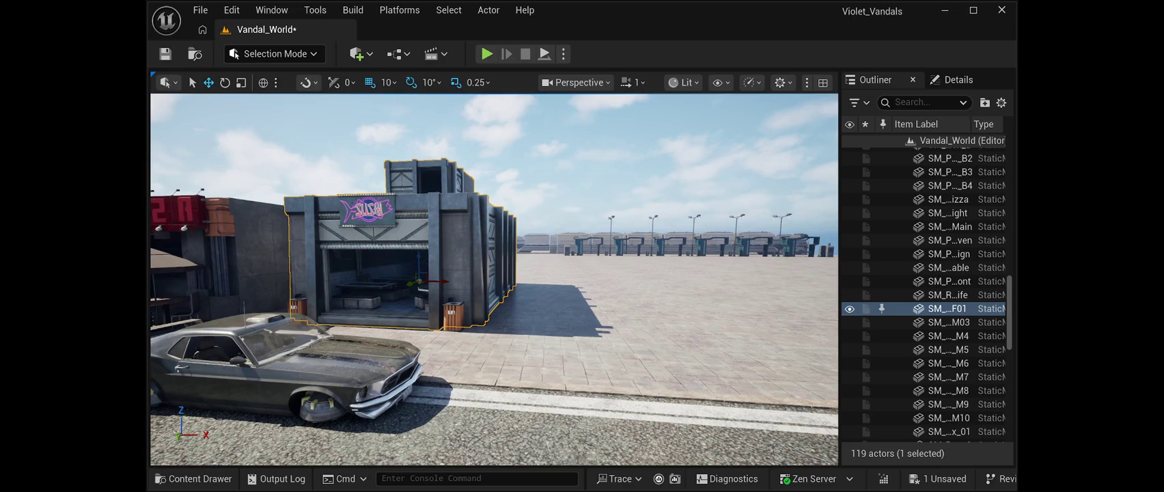
pyautogui.hotkey('ctrl', 's')
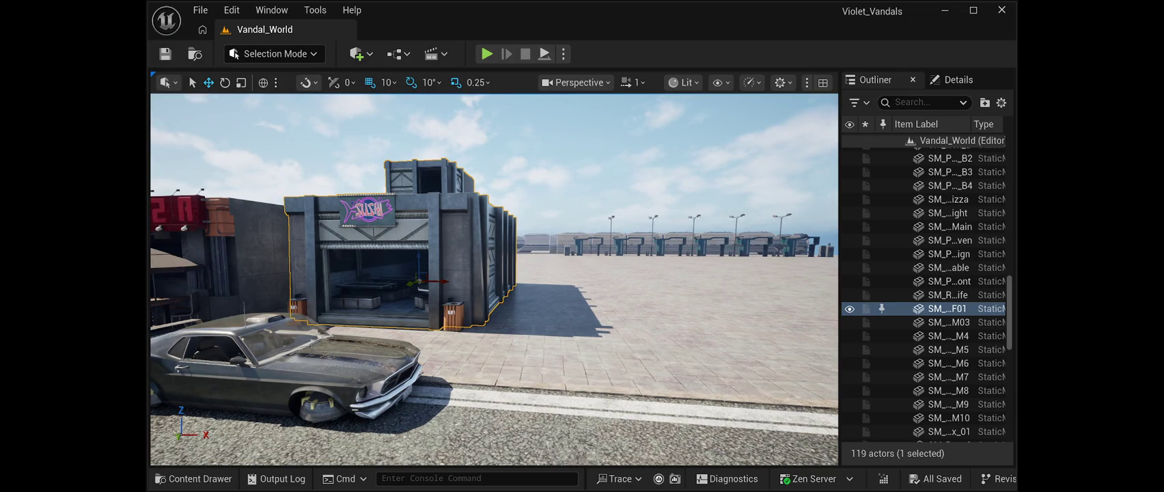
# - Deselect the sushi shop building before flying over to the pizza shop terrace
pyautogui.press('Escape')
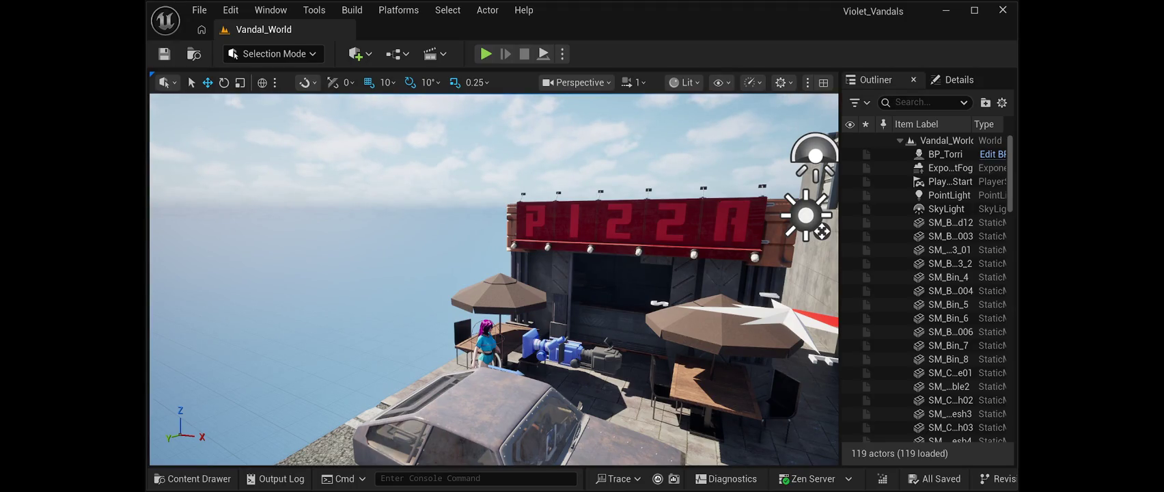
# - Turn the view left around the pizza stand, maximize the editor, and open the Content Drawer
pyautogui.moveTo(231, 271); pyautogui.dragTo(164, 271)
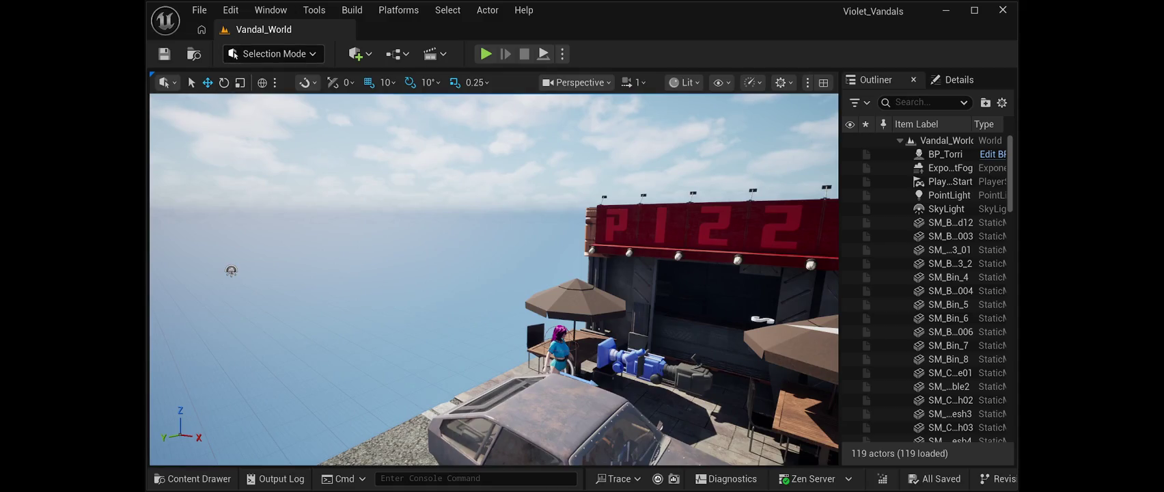
pyautogui.click(974, 10)
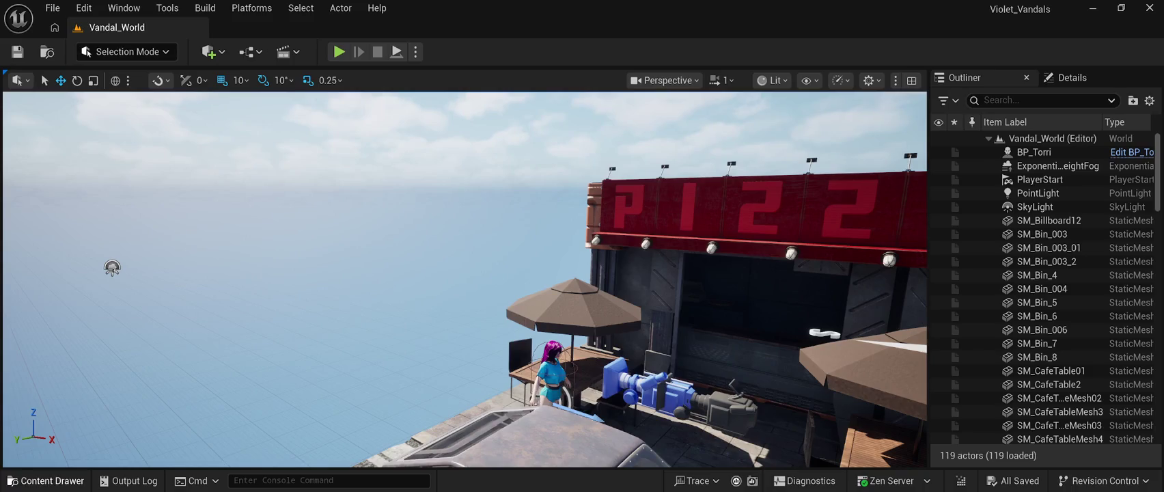
pyautogui.click(47, 480)
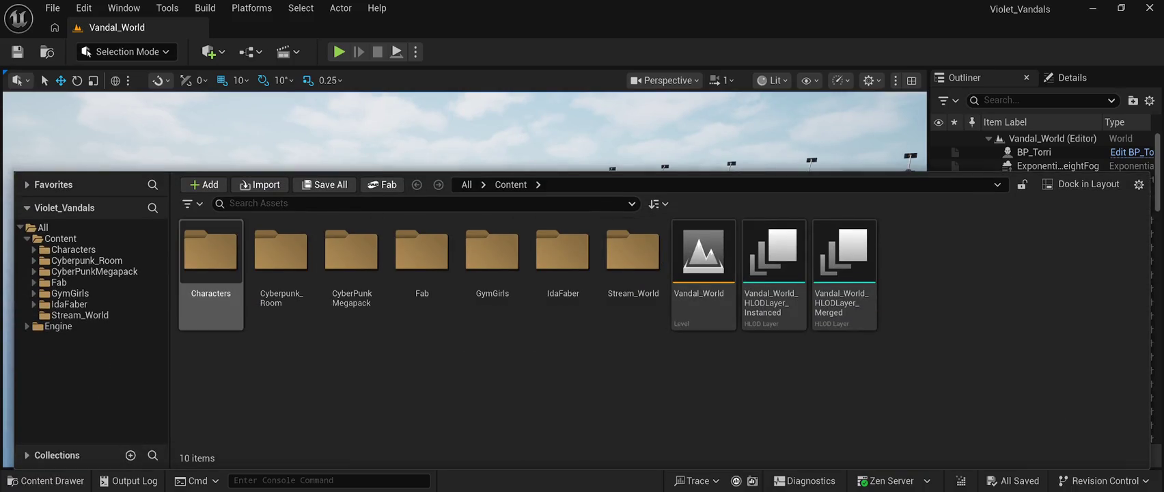
# - Select BP_Torri in Content > Characters > Torri, close the drawer, and start Play In Editor
pyautogui.click(74, 250)
pyautogui.doubleClick(210, 252)
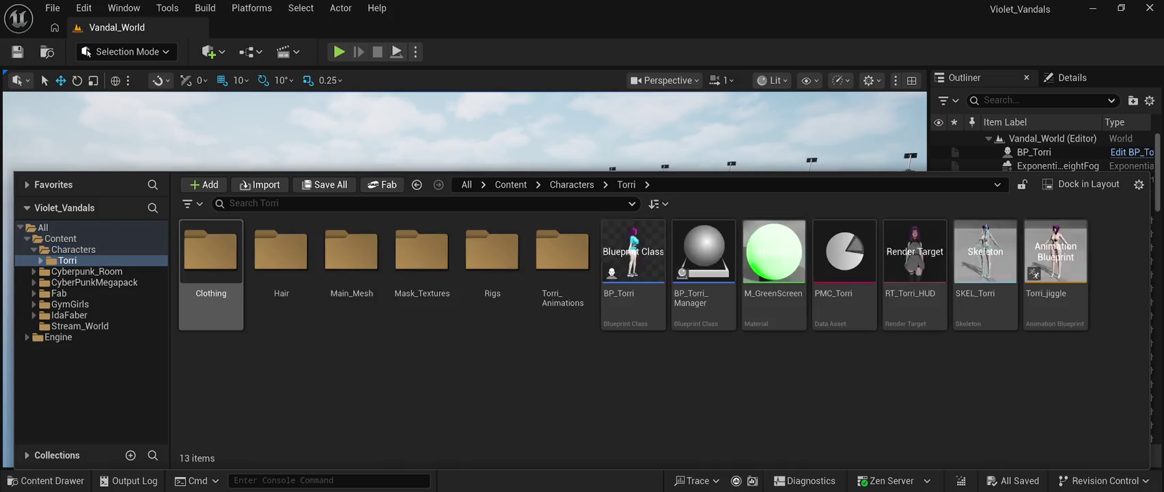
pyautogui.click(632, 259)
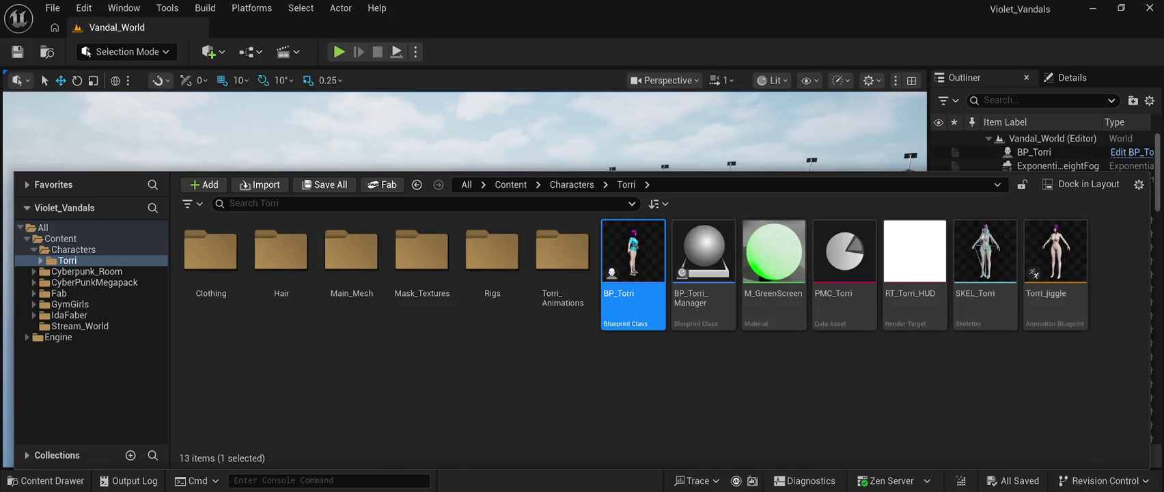
pyautogui.hotkey('ctrl', 'space')
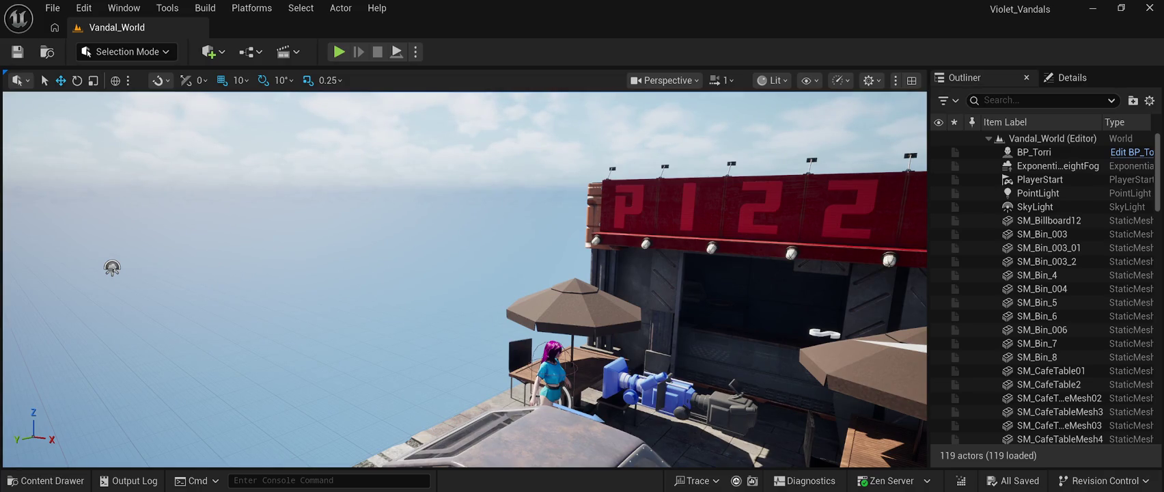
pyautogui.hotkey('alt', 'p')
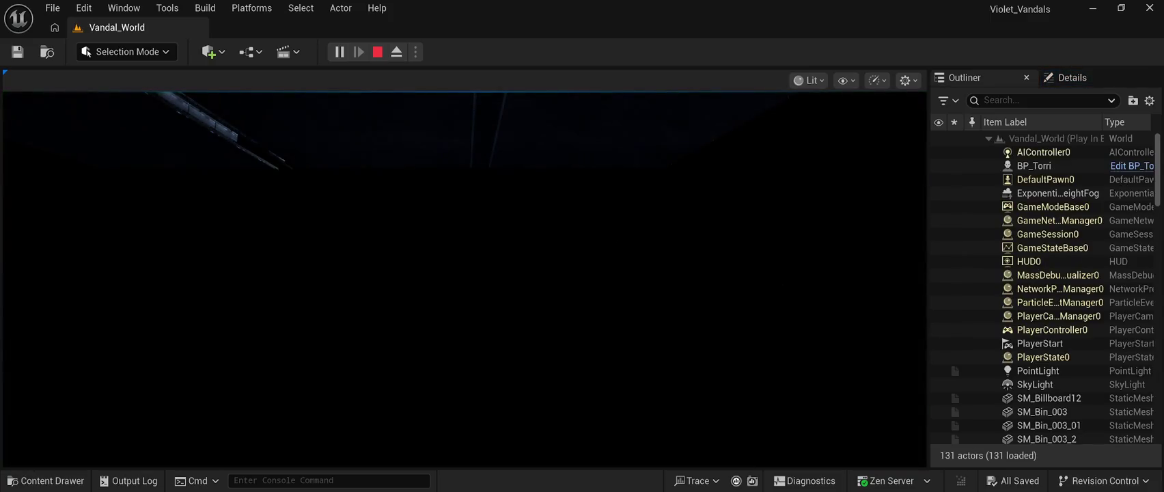
# - Stop the running play test of Vandal_World, then launch a fresh Play-In-Editor session
pyautogui.press('Escape')
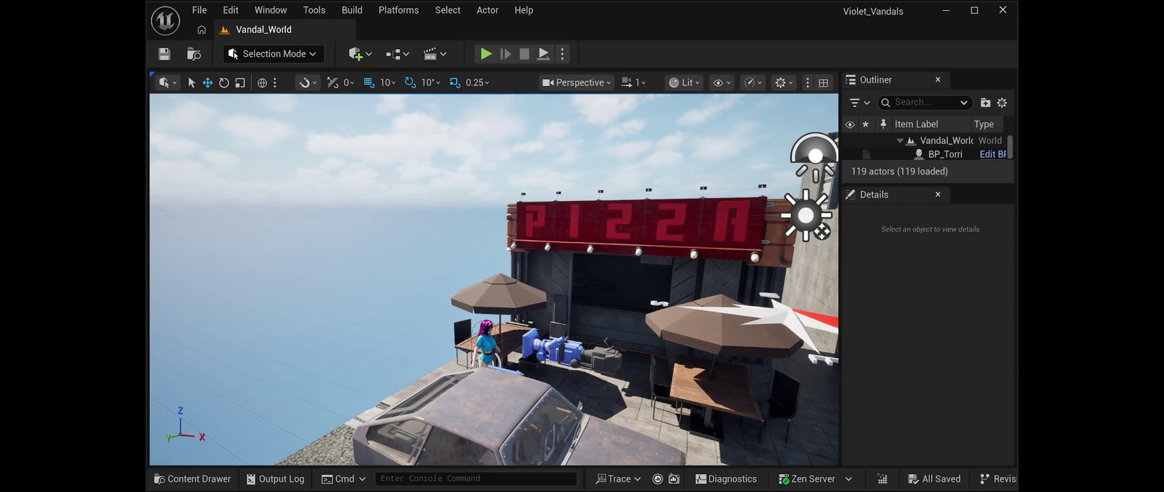
pyautogui.hotkey('alt', 'p')
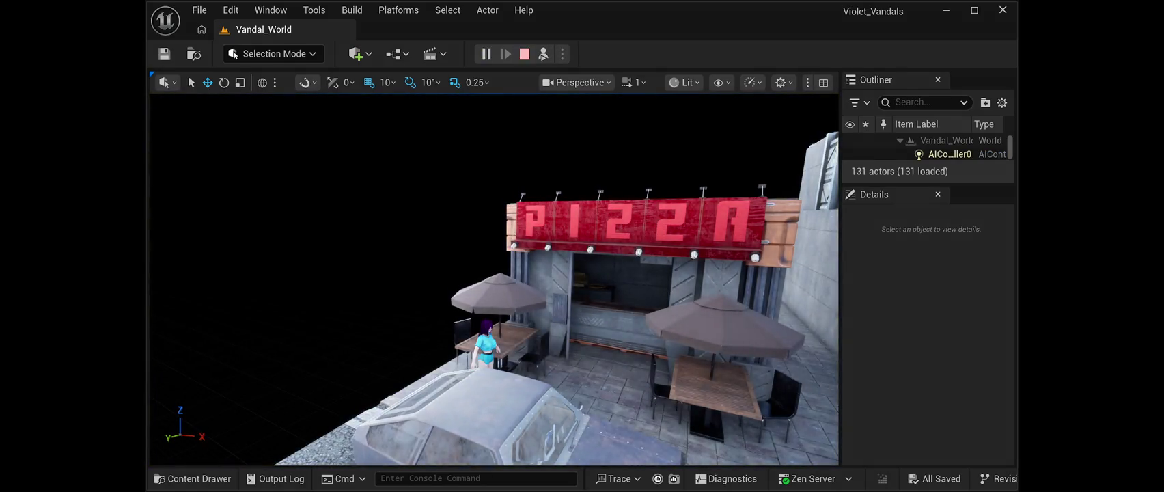
pyautogui.press('Escape')
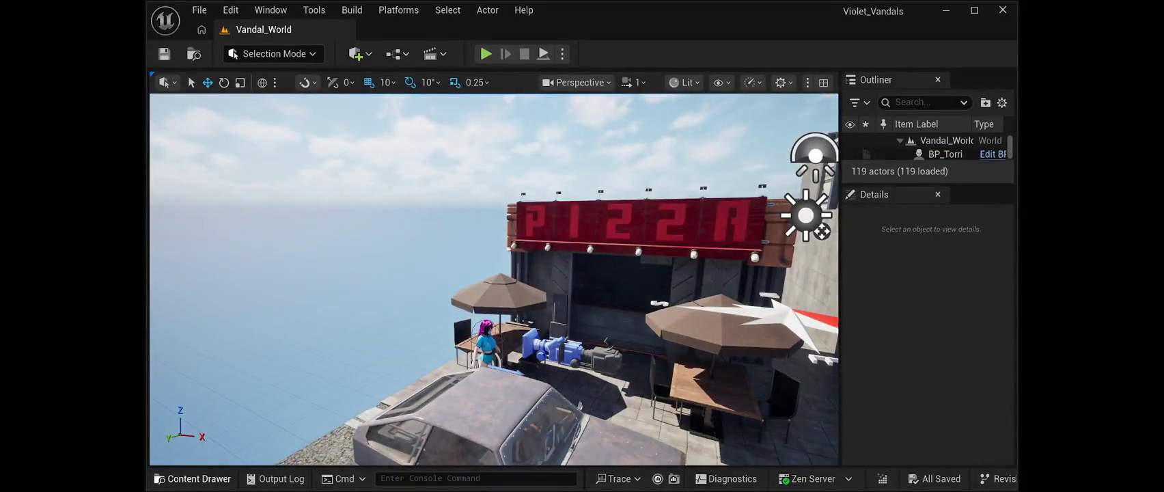
pyautogui.hotkey('ctrl', 'space')
pyautogui.click(567, 369)
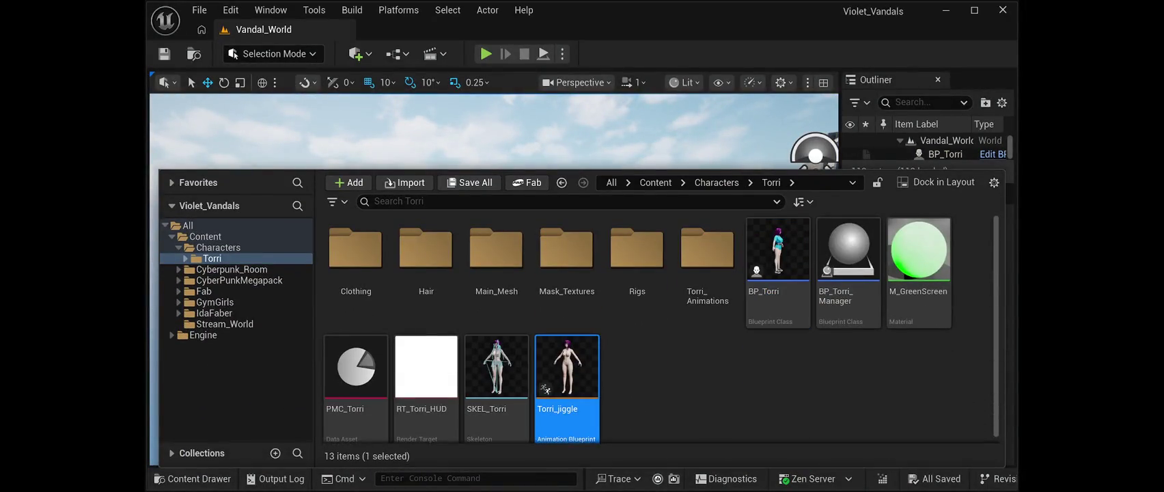
pyautogui.hotkey('ctrl', 'space')
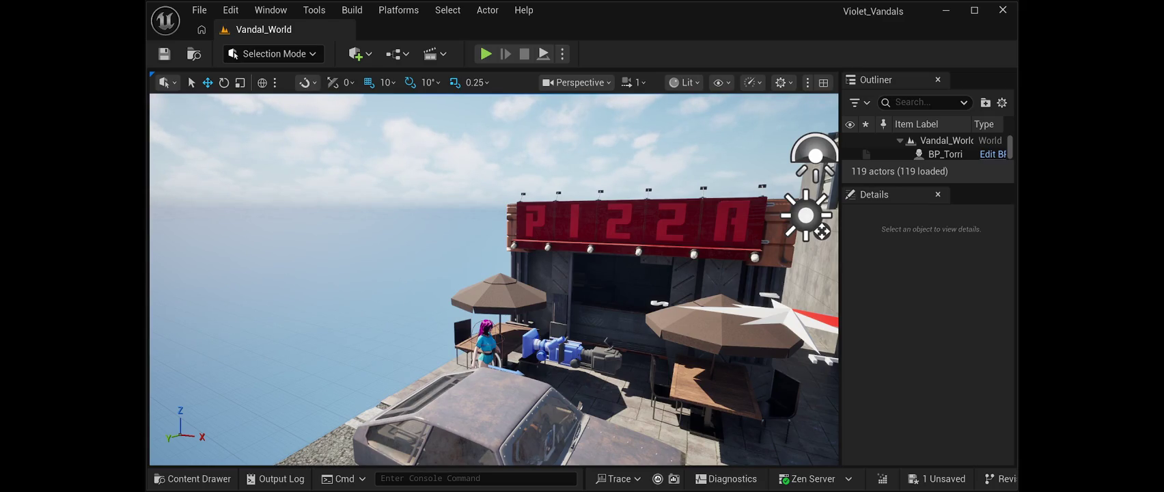
pyautogui.hotkey('alt', 'p')
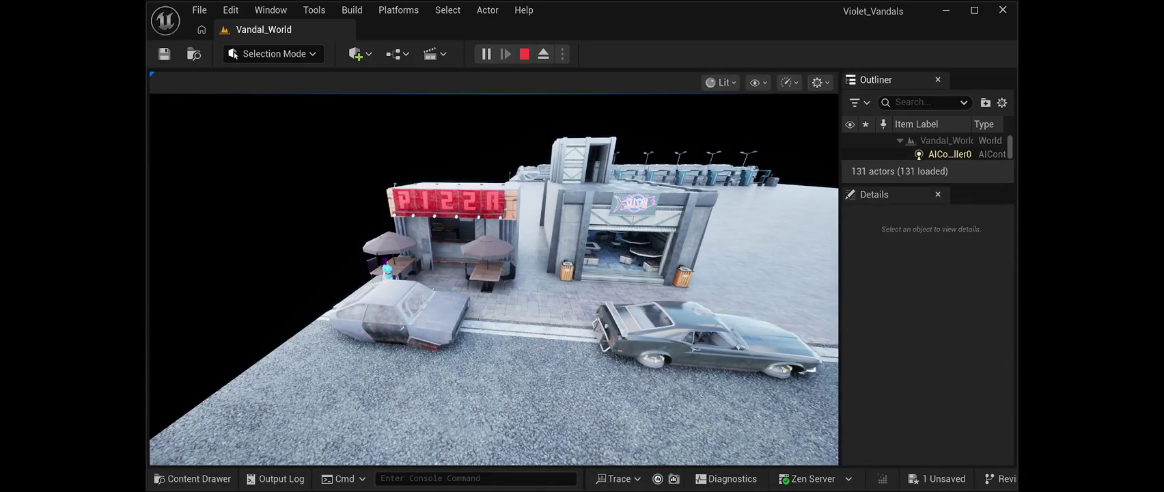
# - End the Vandal_World play test and return to the daylit 119-actor street scene
pyautogui.press('Escape')
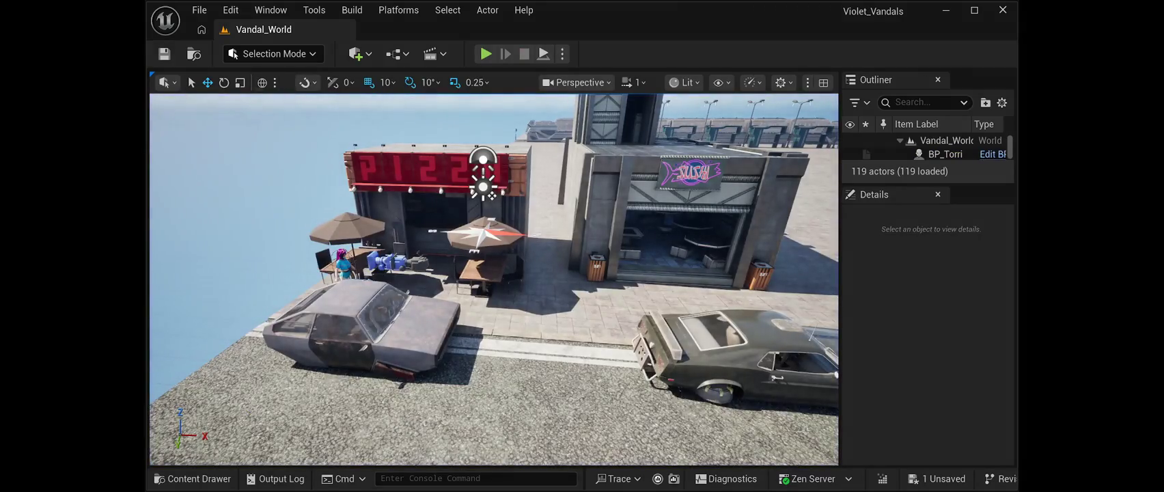
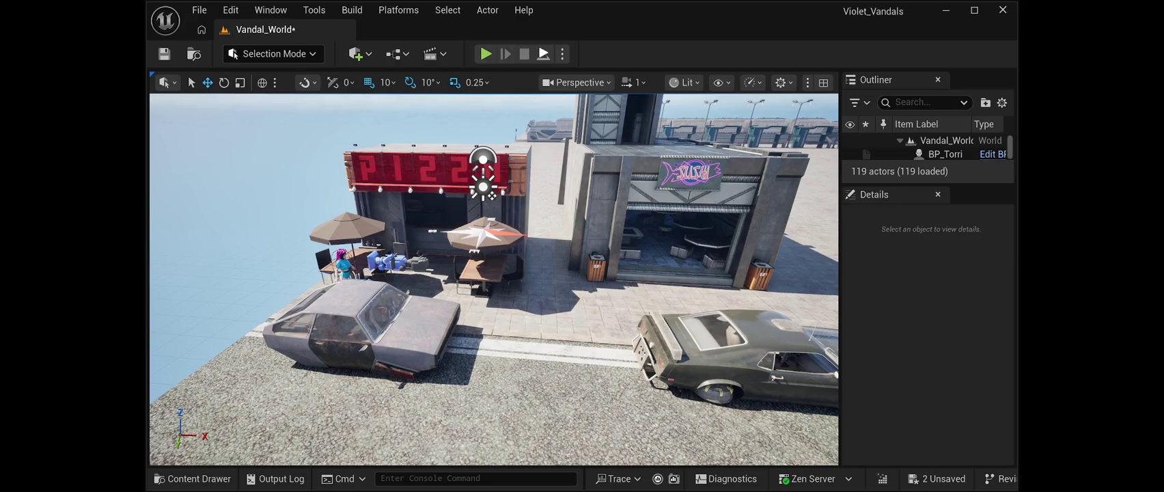
# - Play-test Vandal_World in Play In Editor, watching the sky cycle day to night, then stop
pyautogui.hotkey('alt', 'p')
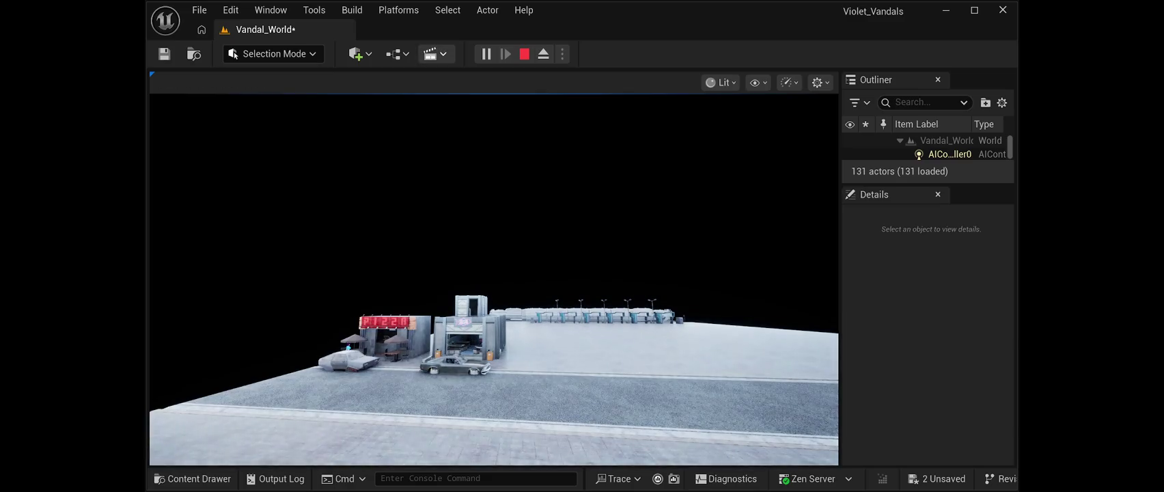
pyautogui.press('Escape')
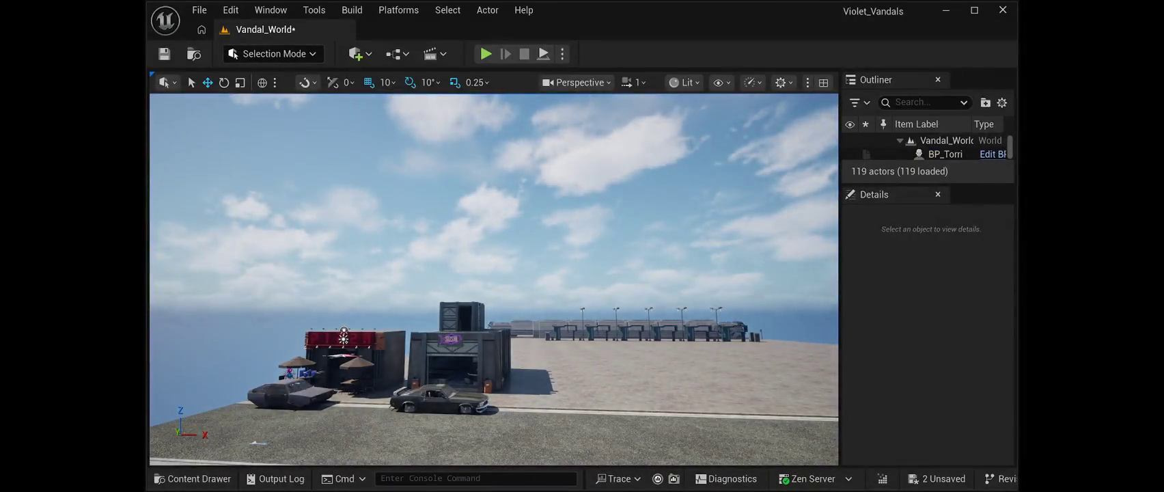